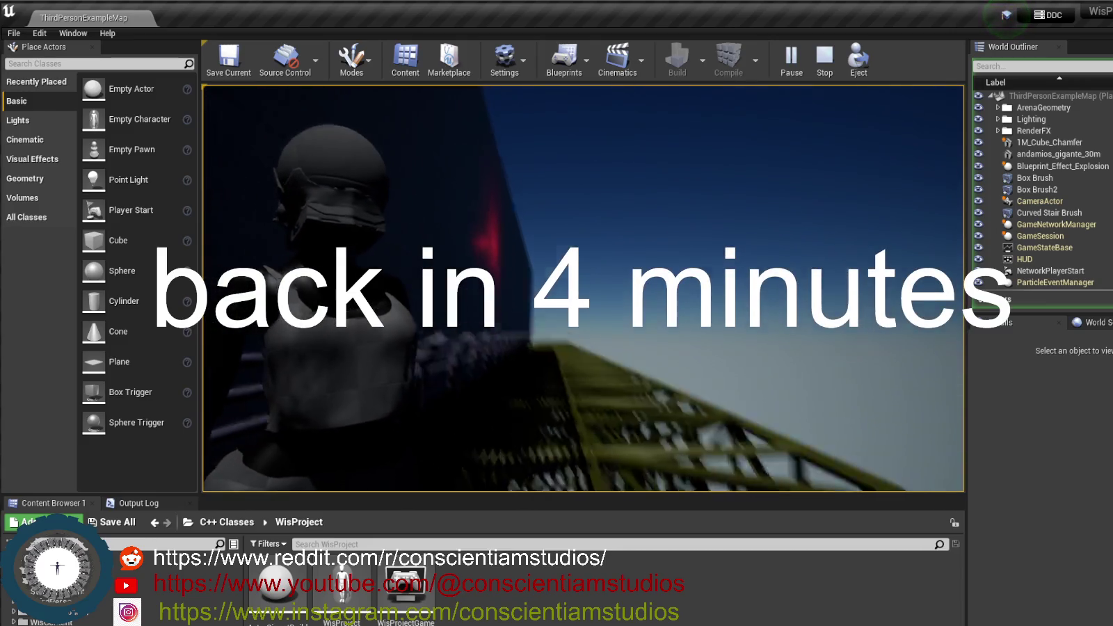
# Play ThirdPersonExampleMap live in the editor viewport, then end the play session
pyautogui.hotkey('shift', 'F1')
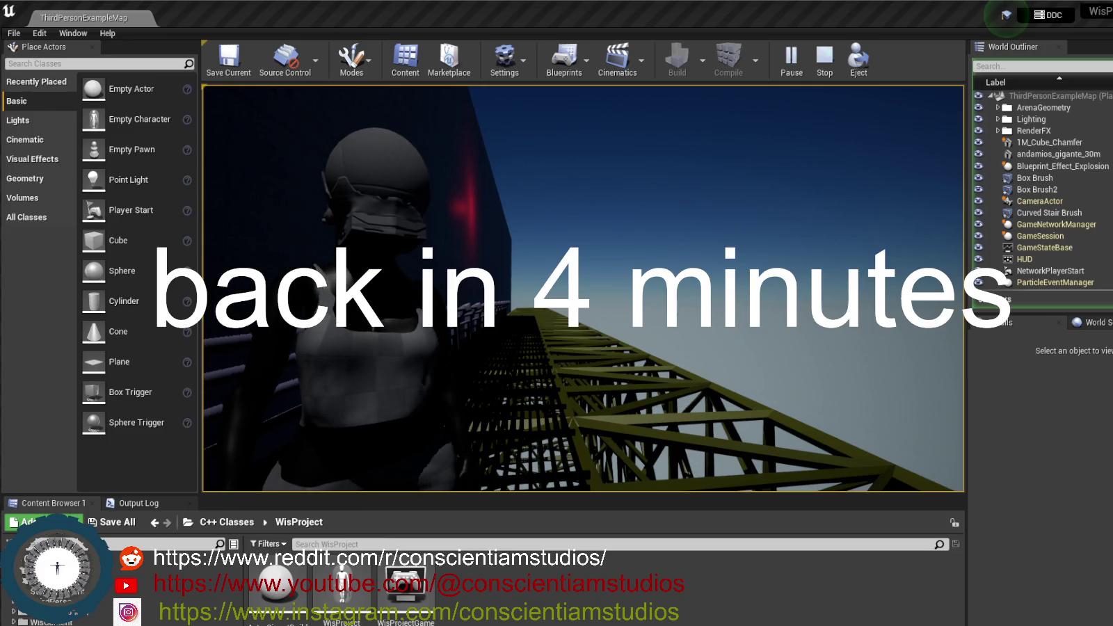
pyautogui.click(522, 311)
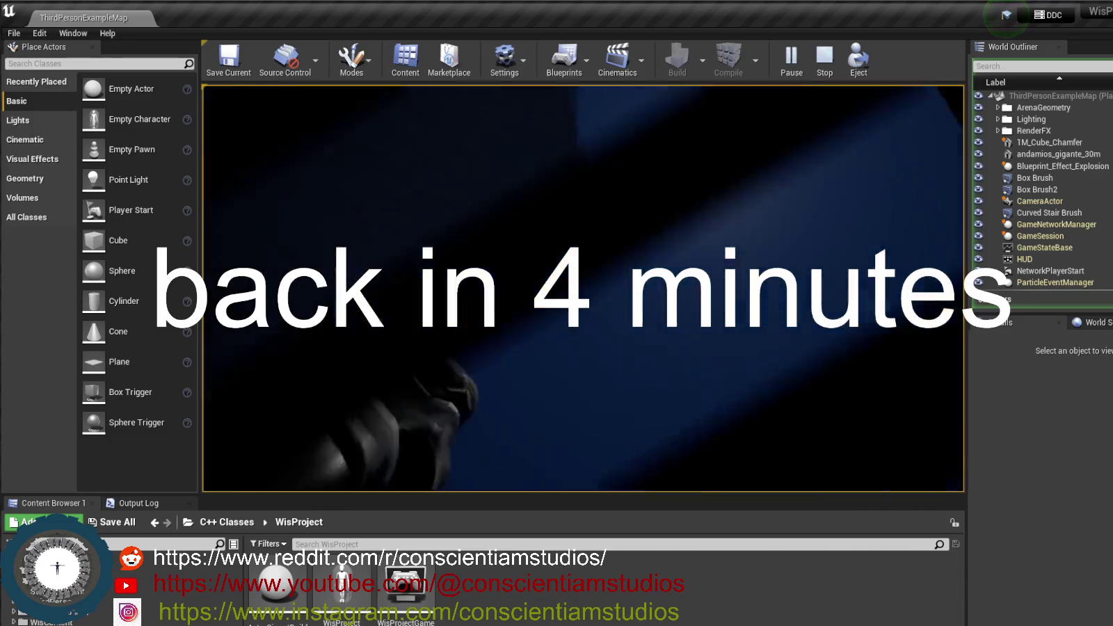
pyautogui.press('Escape')
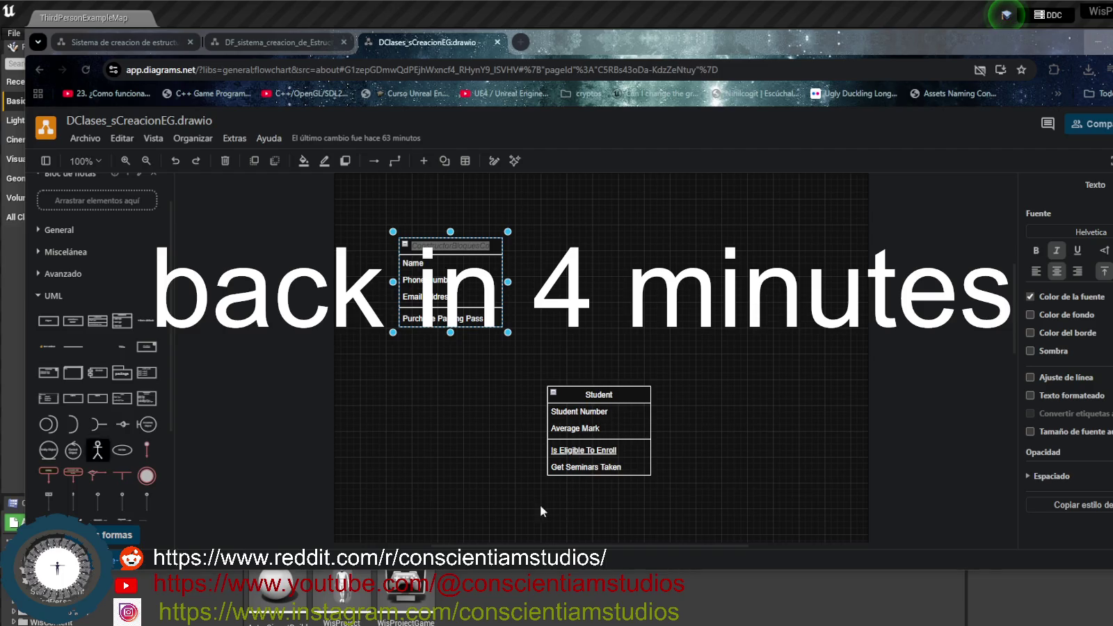
# Move the Student class up and to the right, next to the new class box
pyautogui.moveTo(564, 397); pyautogui.dragTo(596, 261)
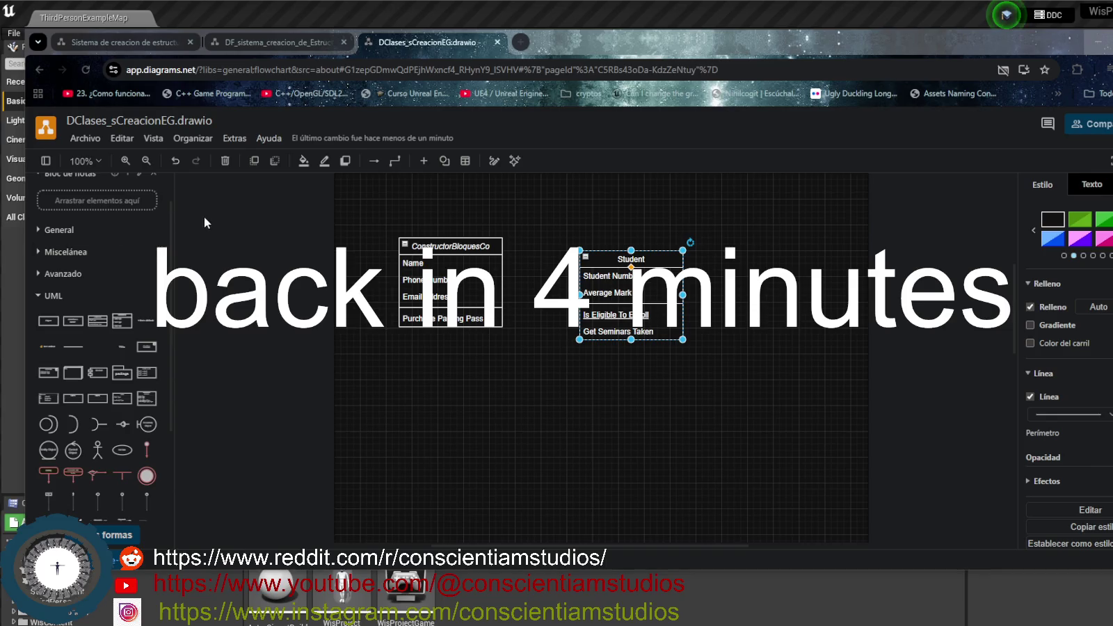
# Show the Archivo > Abrir desde submenu of storage locations, deselecting Student along the way
pyautogui.click(80, 142)
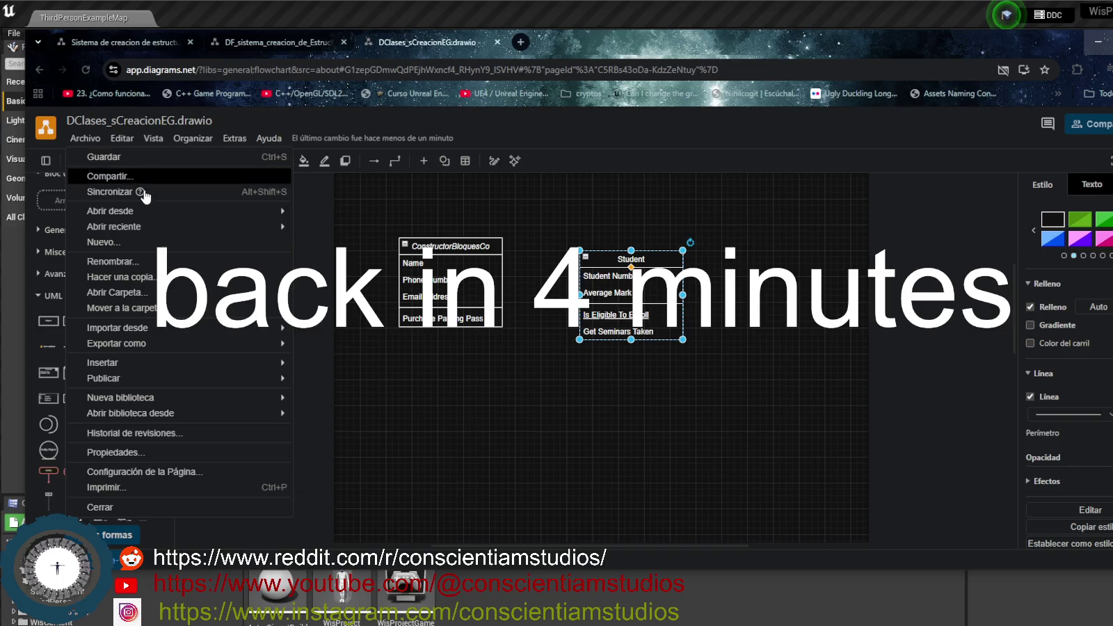
pyautogui.moveTo(154, 228)
pyautogui.moveTo(230, 211)
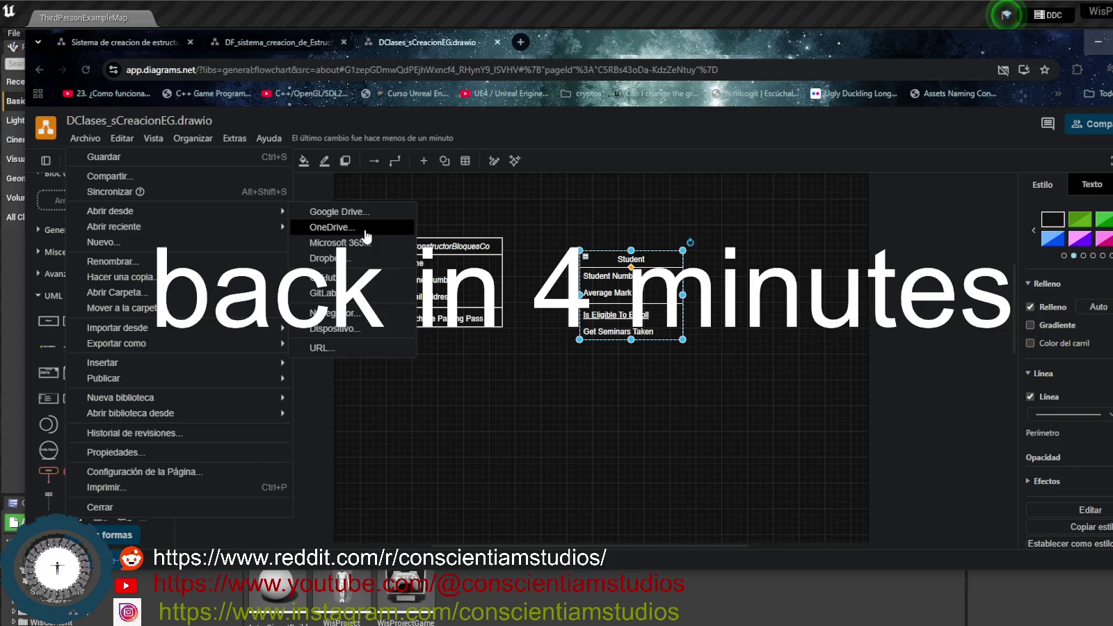
pyautogui.moveTo(268, 211)
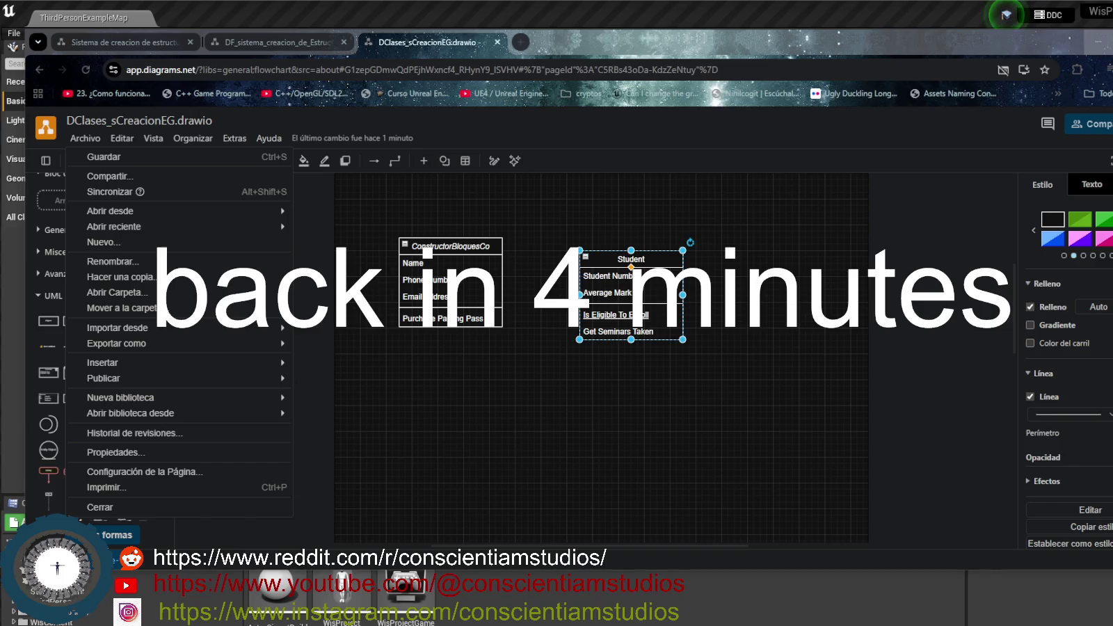
pyautogui.click(481, 385)
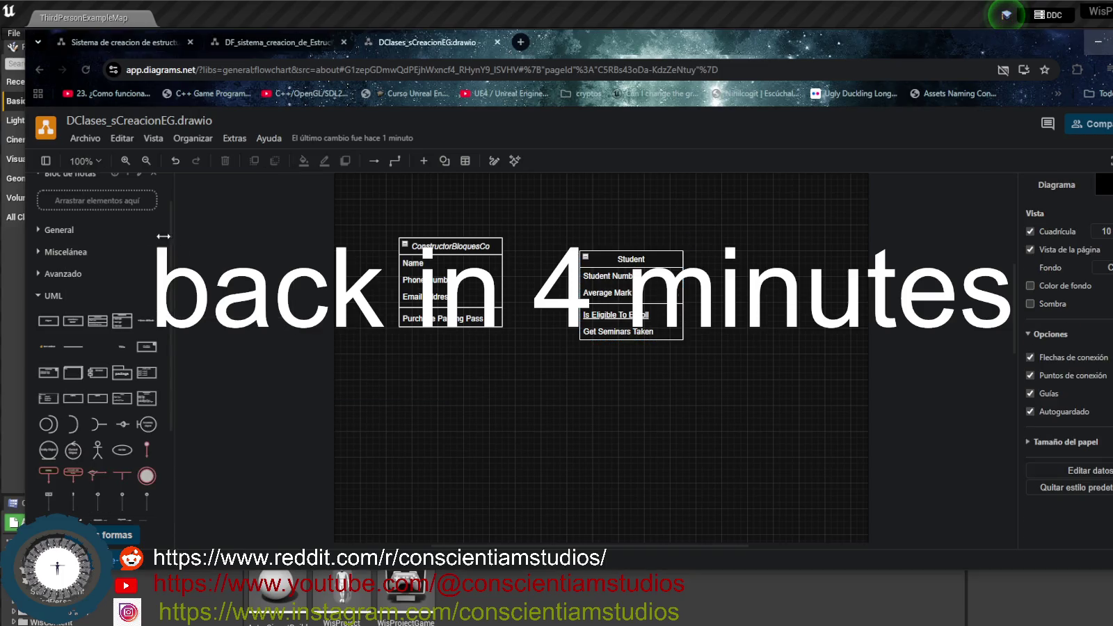
pyautogui.click(85, 138)
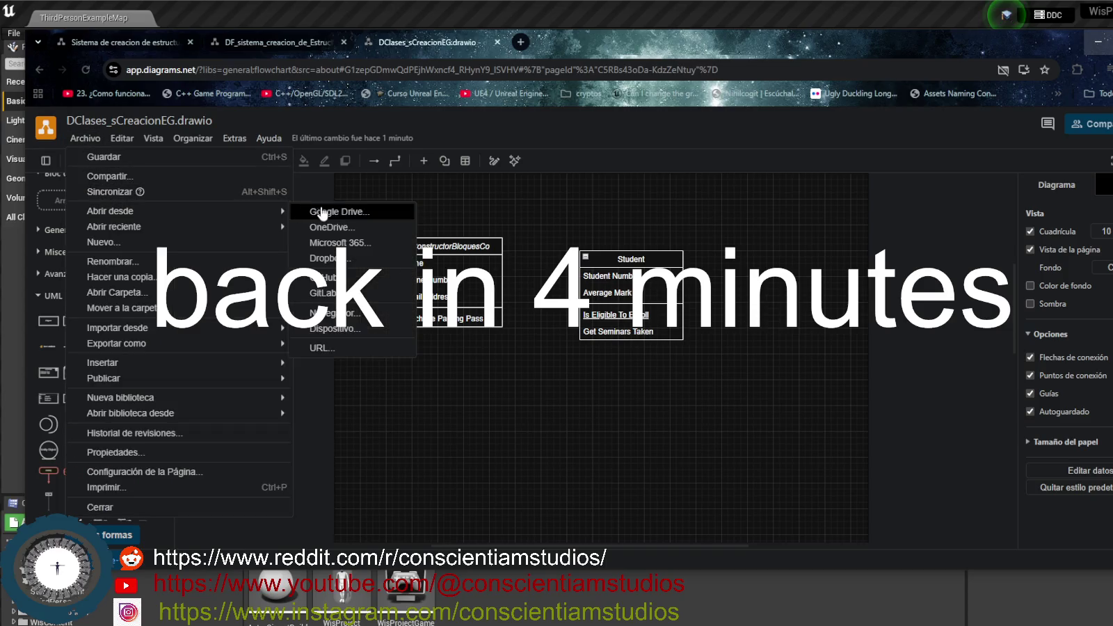
# Open from Google Drive via doc_proyecto_WIS > proyectos_Steam > wound_in_silence and choose its first file
pyautogui.click(362, 211)
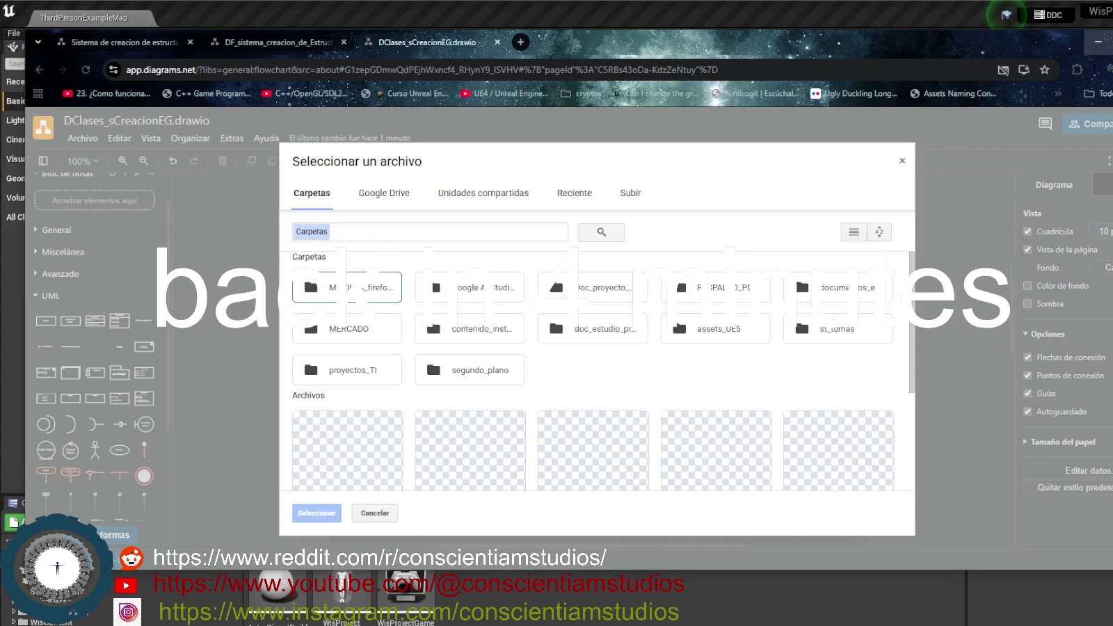
pyautogui.click(597, 289)
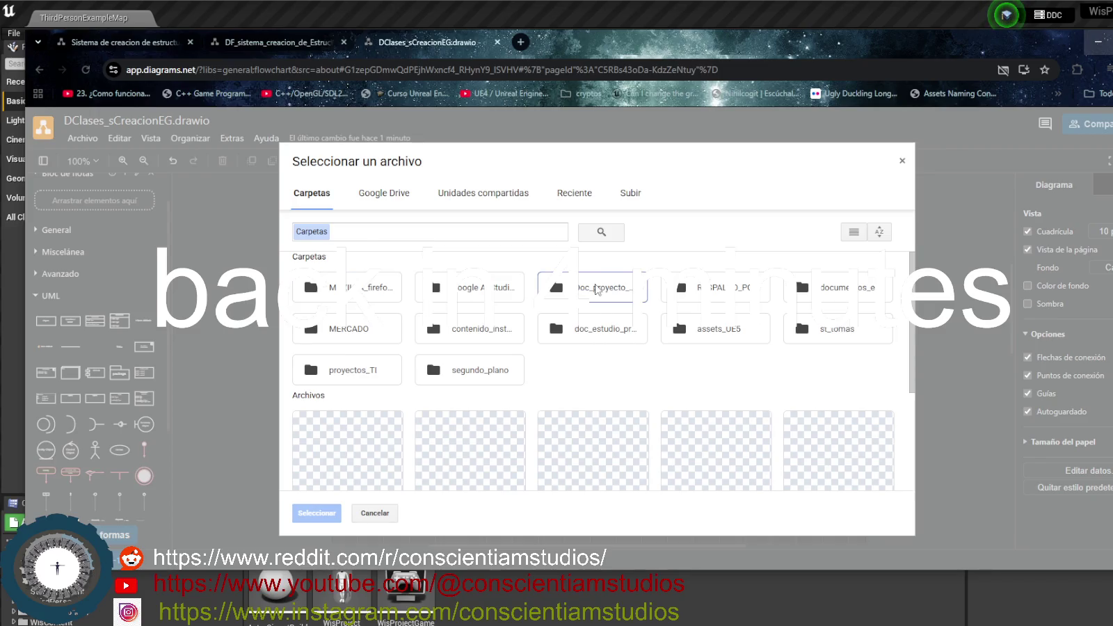
pyautogui.doubleClick(597, 289)
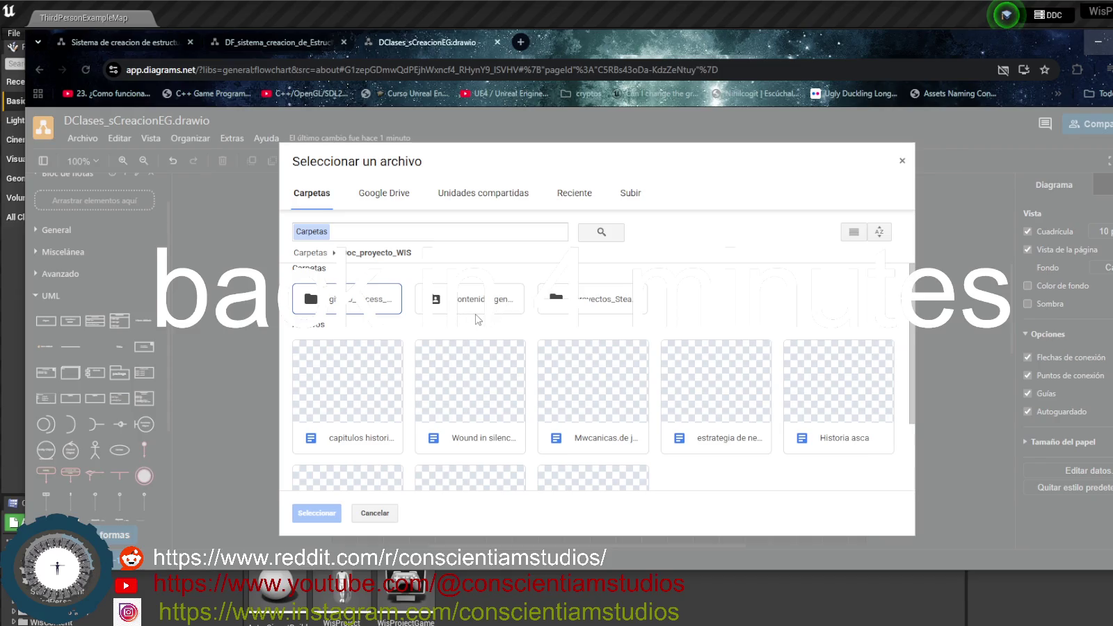
pyautogui.doubleClick(596, 294)
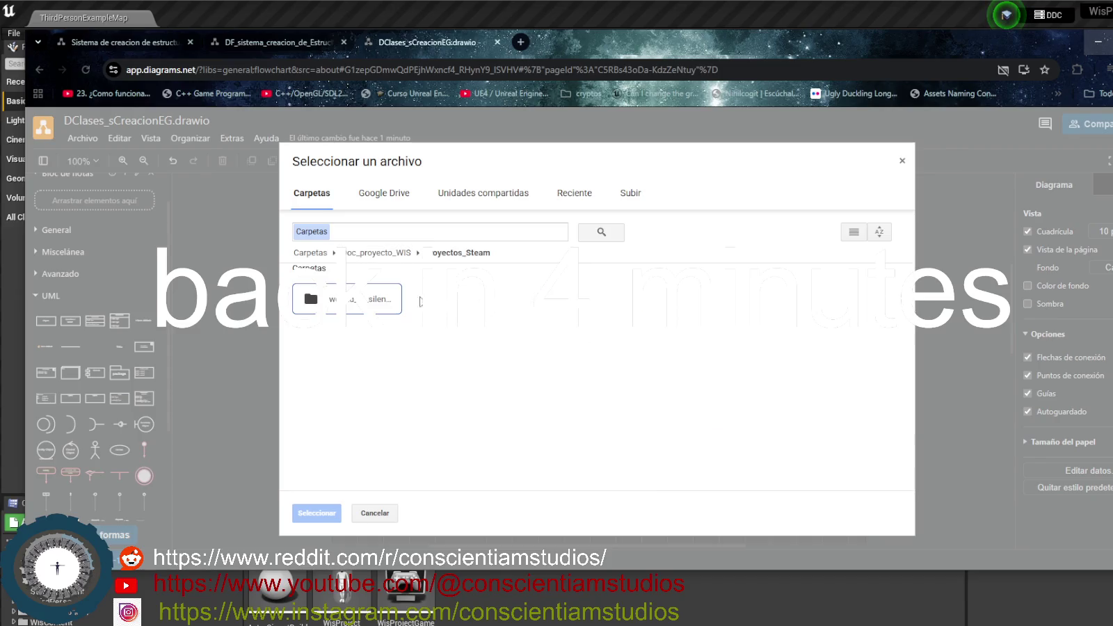
pyautogui.doubleClick(400, 303)
pyautogui.click(378, 331)
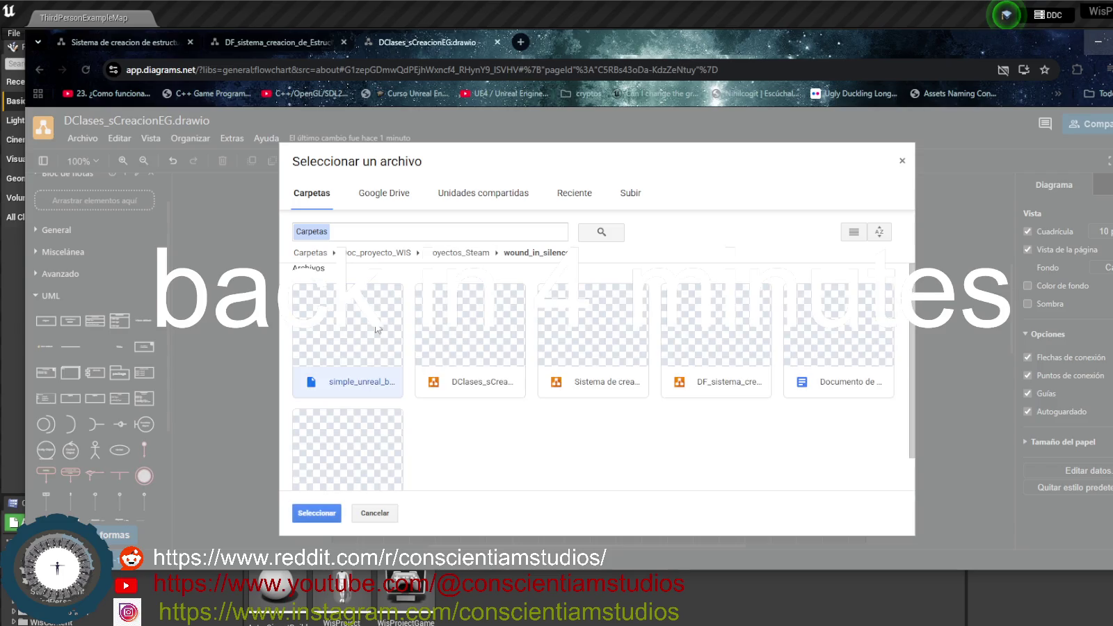
pyautogui.click(317, 514)
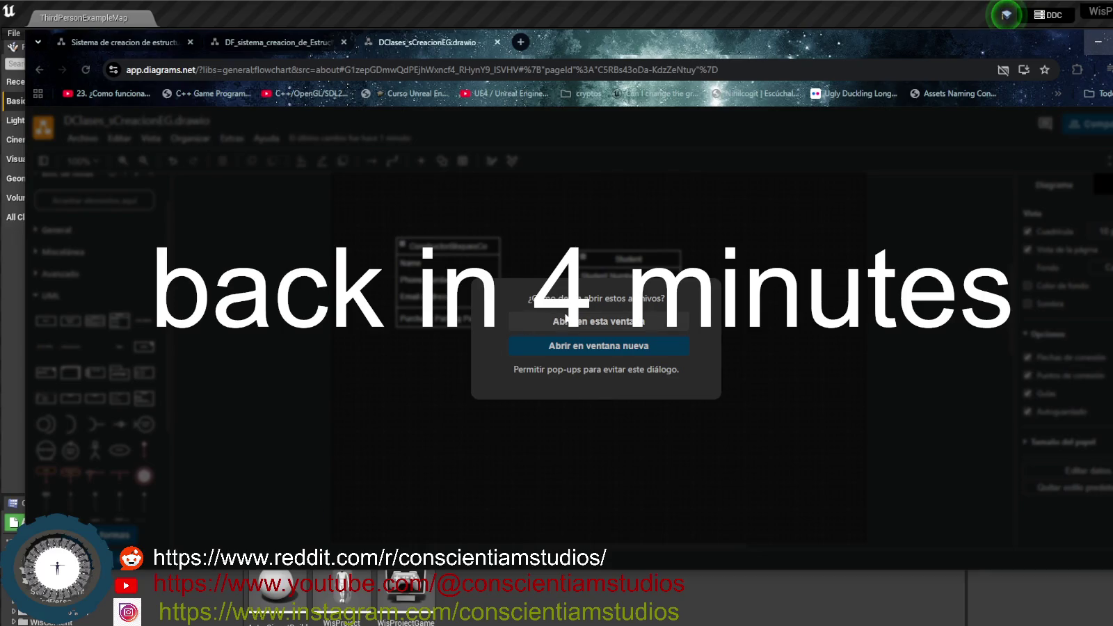
# Load simple_unreal_block_system.drawio in the current window with 'Abrir en esta ventana'
pyautogui.click(581, 321)
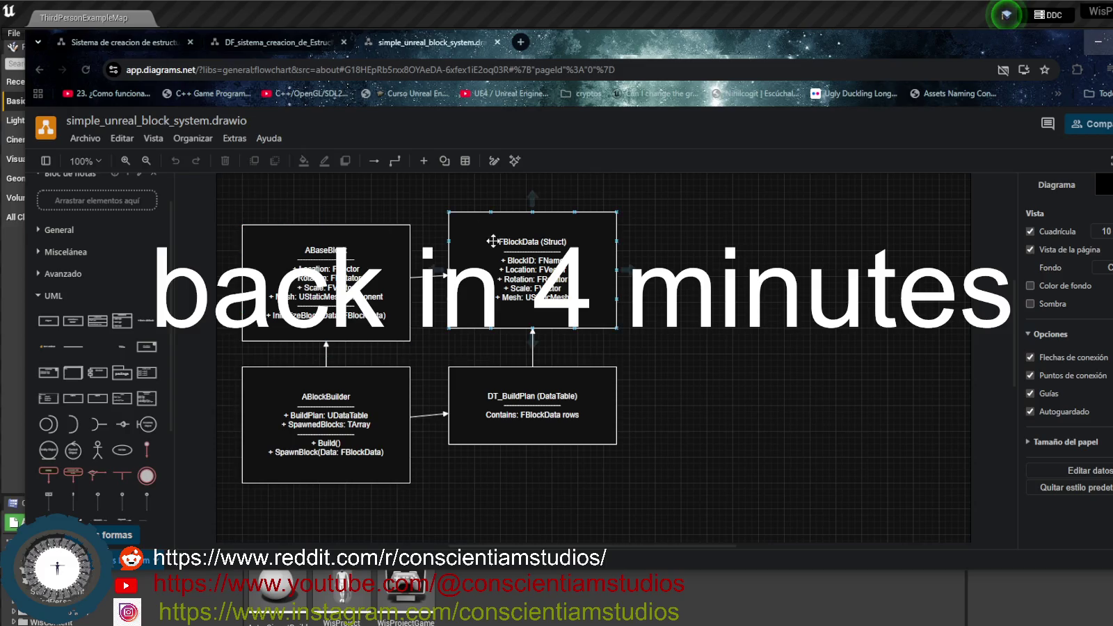
# Shift FBlockData up-right and DT_BuildPlan down-right, and drop a new UML Class shape at upper right
pyautogui.moveTo(493, 241); pyautogui.dragTo(590, 221)
pyautogui.moveTo(532, 405); pyautogui.dragTo(677, 450)
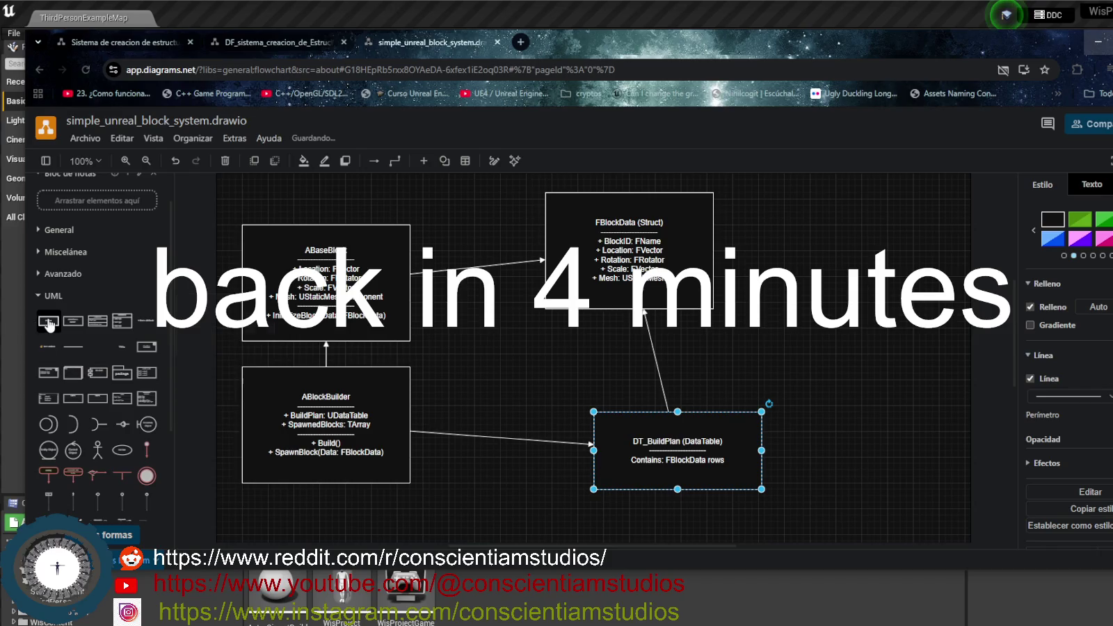
pyautogui.moveTo(82, 327)
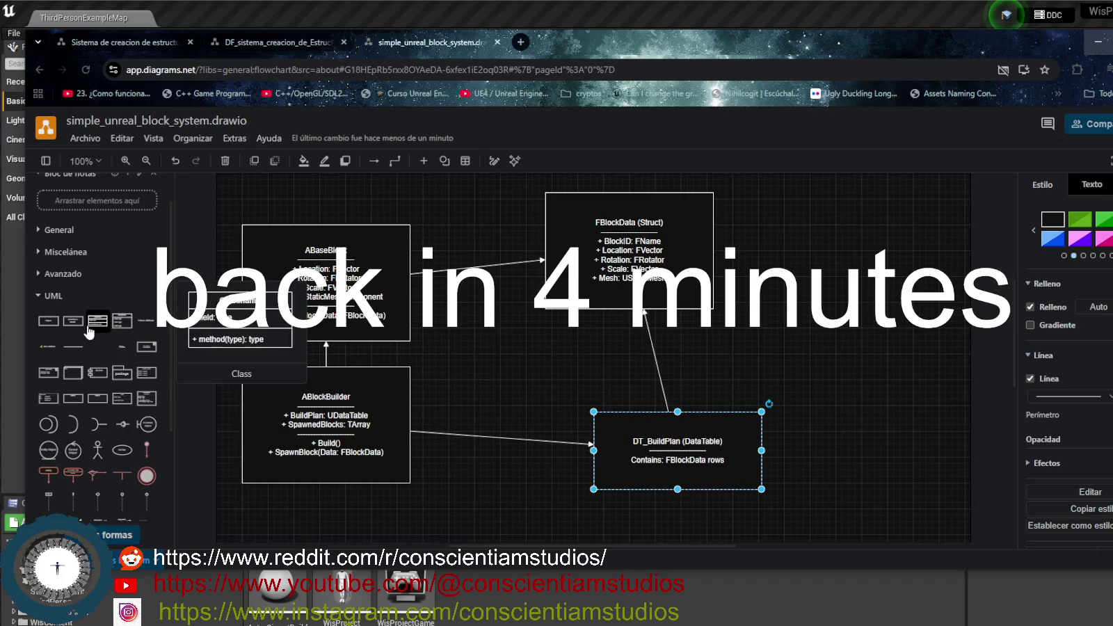
pyautogui.moveTo(459, 348)
pyautogui.mouseDown()
pyautogui.moveTo(870, 334)
pyautogui.moveTo(817, 240)
pyautogui.mouseUp()
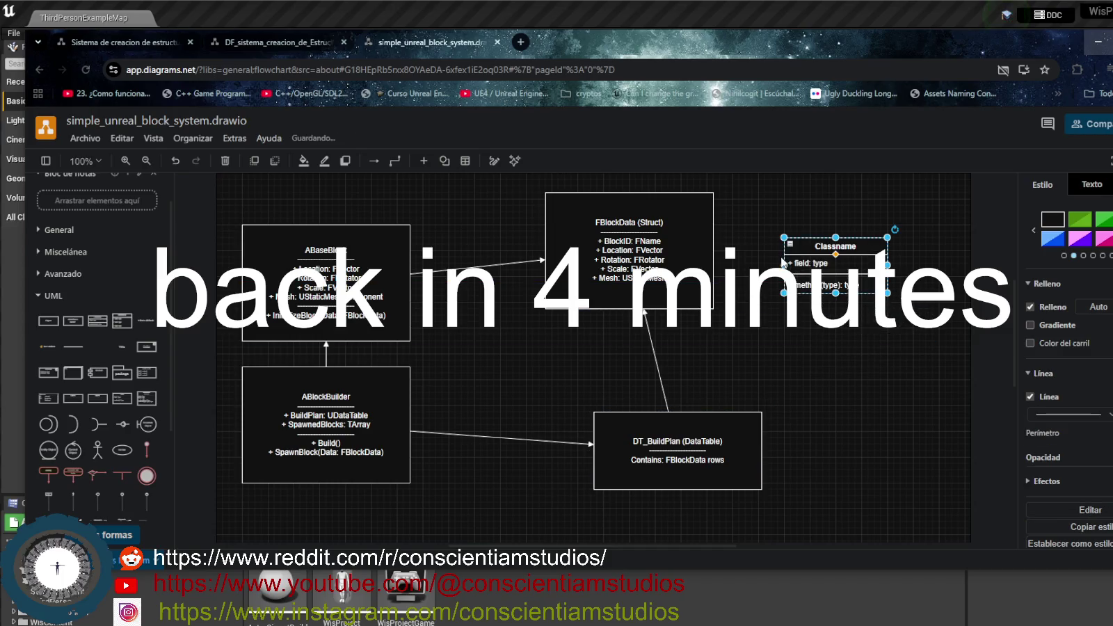
# Rename the new class to ABlockBuilder
pyautogui.doubleClick(822, 243)
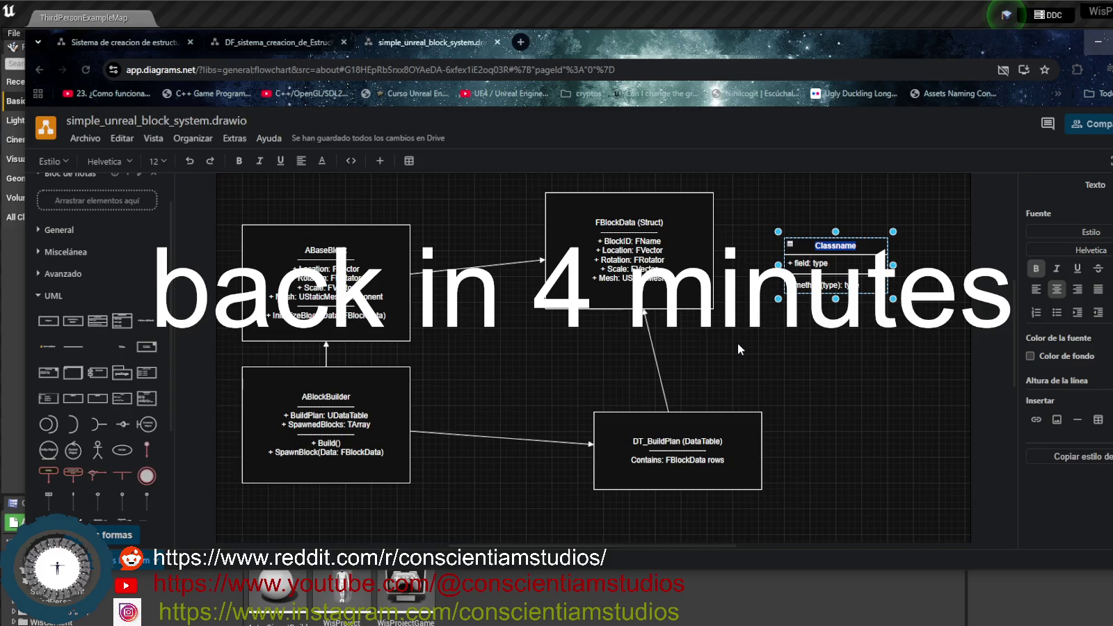
pyautogui.write('Ac')
pyautogui.press('BackSpace')
pyautogui.write('Block')
pyautogui.write('Bui')
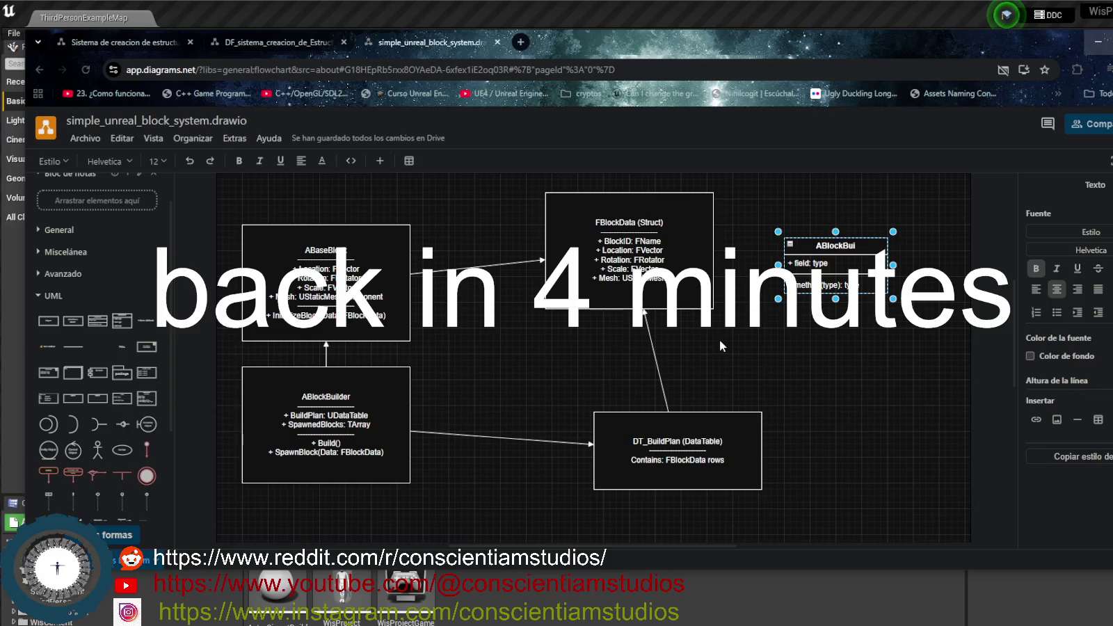
pyautogui.write('lder')
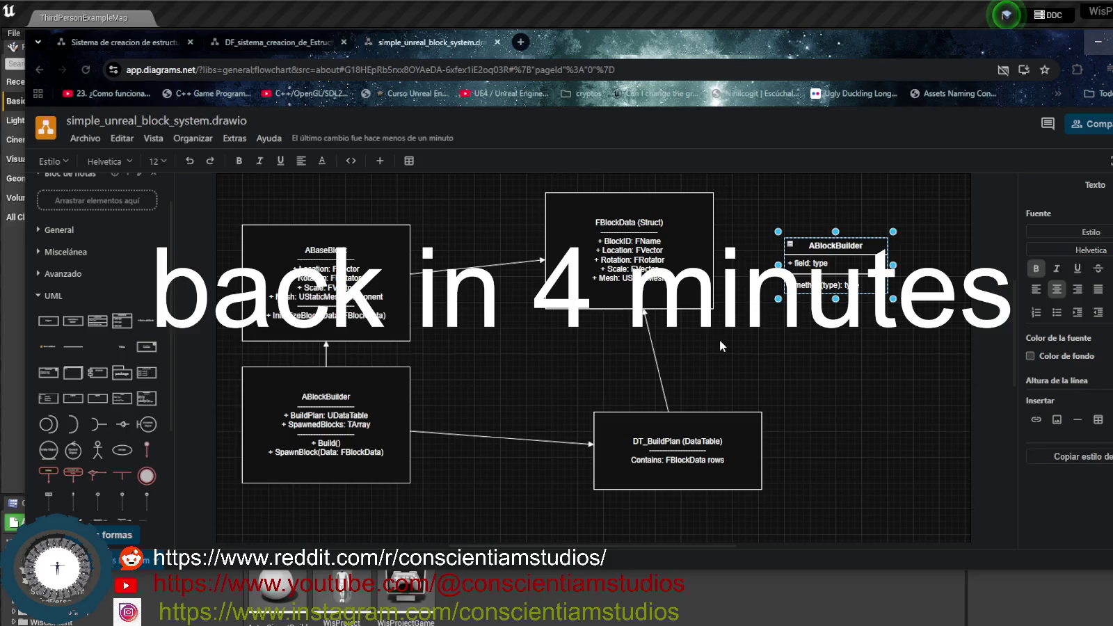
# Change the class's first attribute to buildPlan: UdataTable
pyautogui.doubleClick(847, 262)
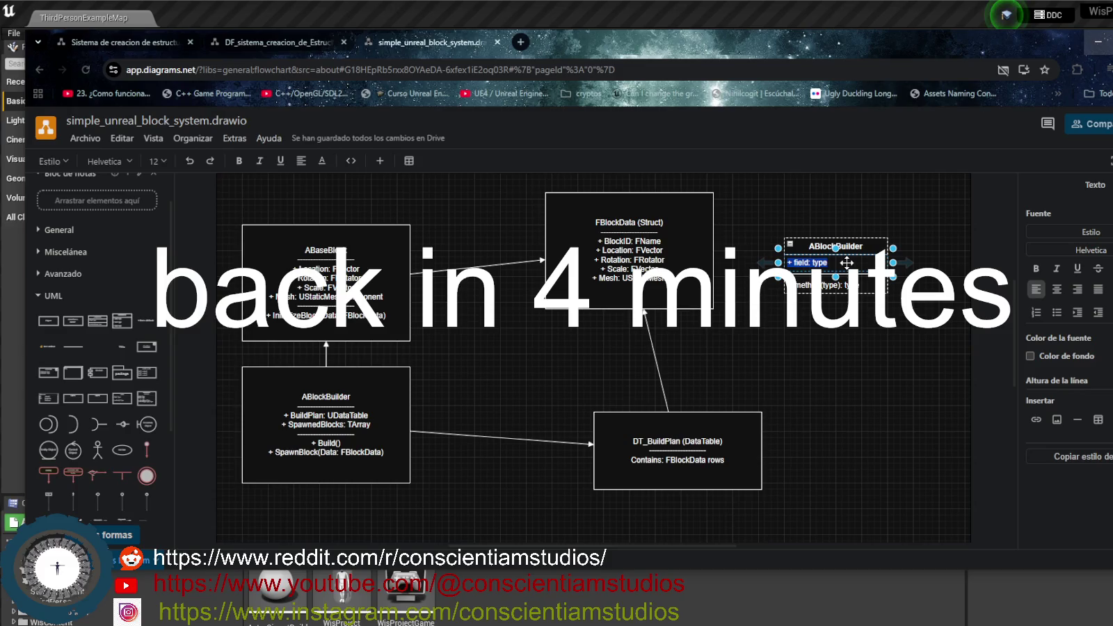
pyautogui.write('t')
pyautogui.write('u')
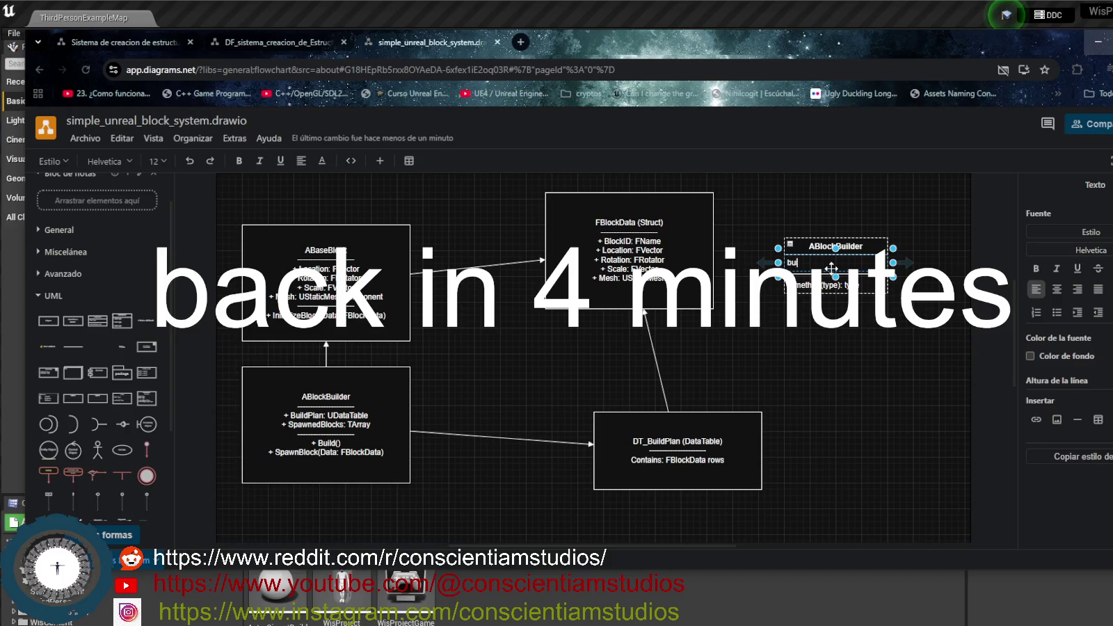
pyautogui.write('ldPlan')
pyautogui.write(': Udata')
pyautogui.write('Table')
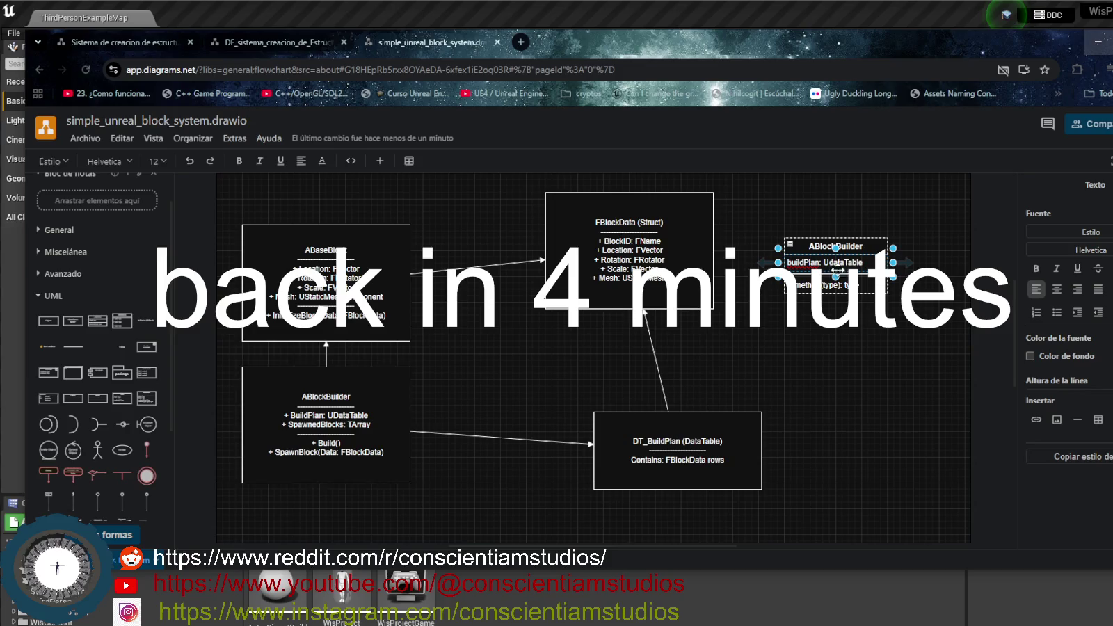
pyautogui.press('Escape')
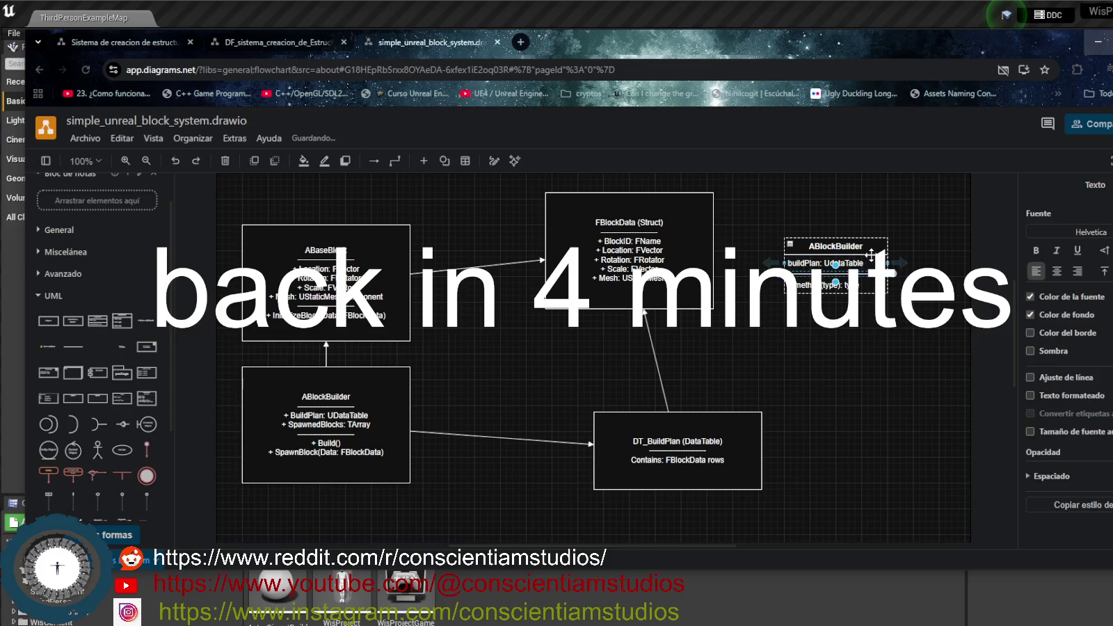
pyautogui.doubleClick(871, 245)
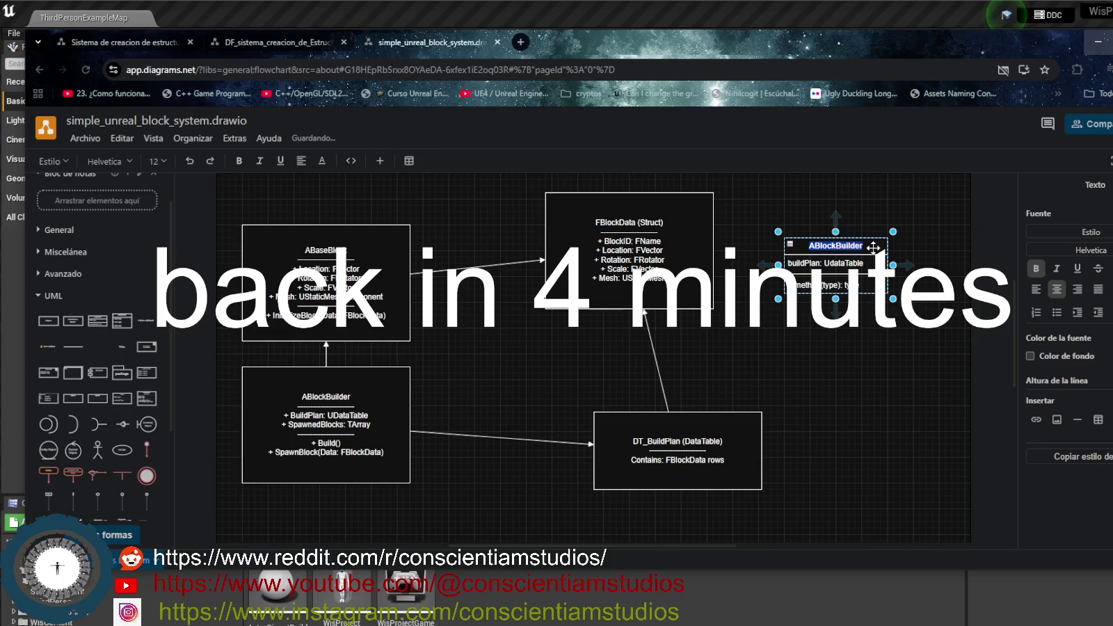
pyautogui.press('Escape')
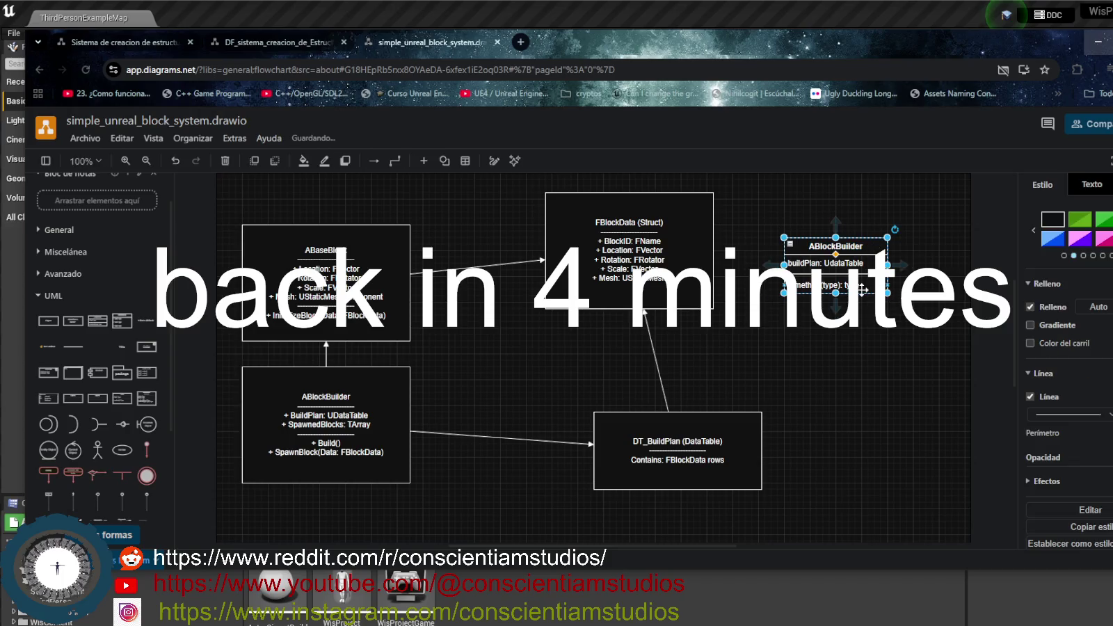
pyautogui.click(866, 265)
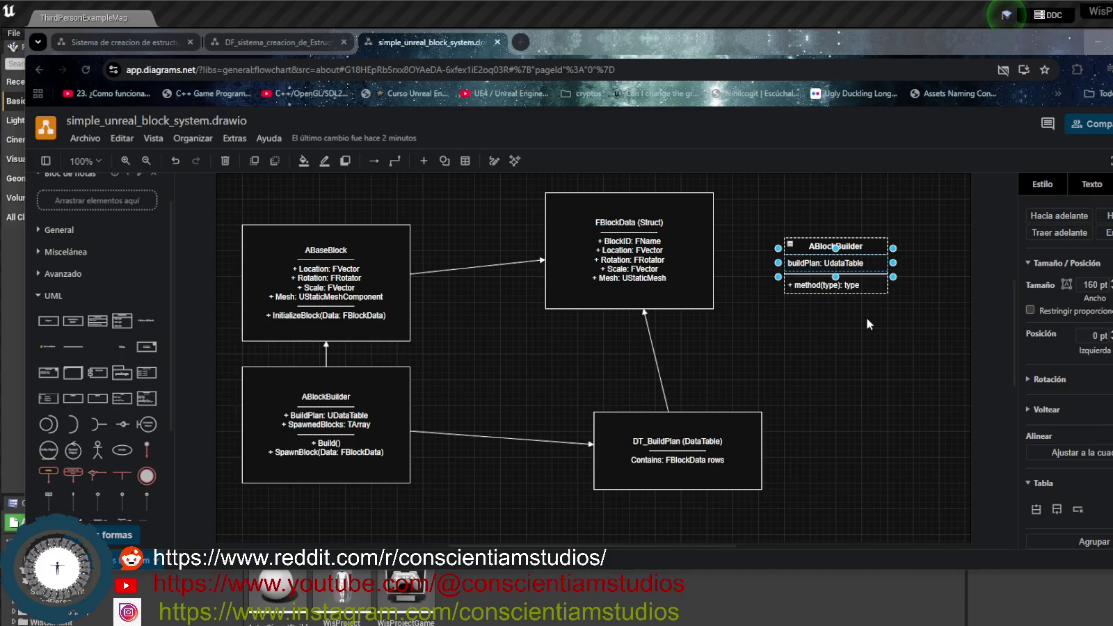
pyautogui.click(870, 265)
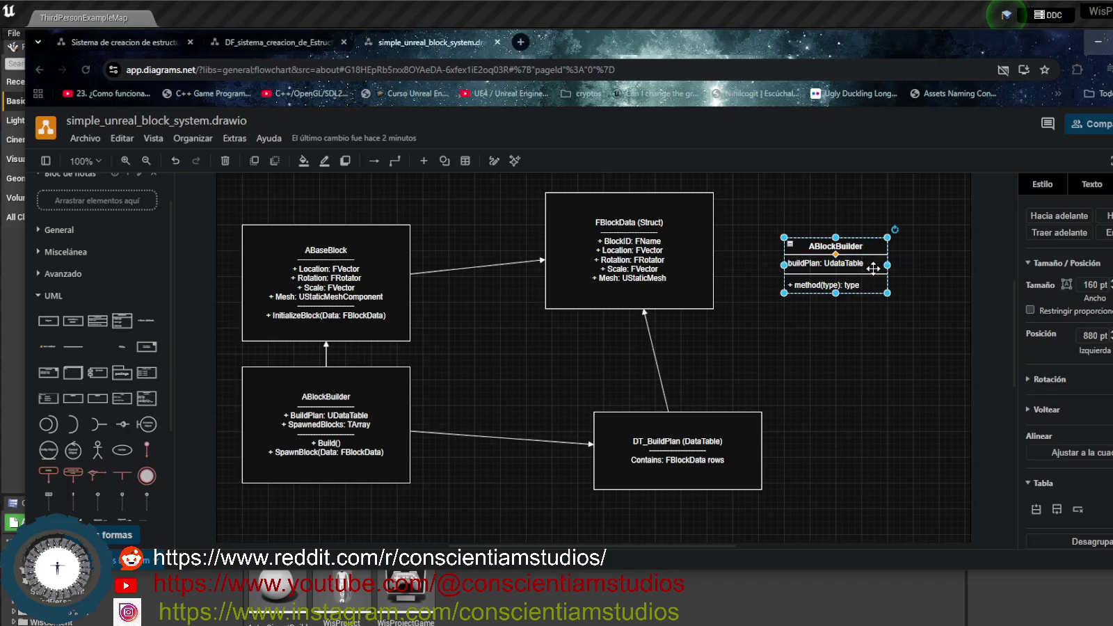
# Enlarge the buildPlan row slightly downward, then select the whole ABlockBuilder class shape
pyautogui.moveTo(835, 276); pyautogui.dragTo(837, 285)
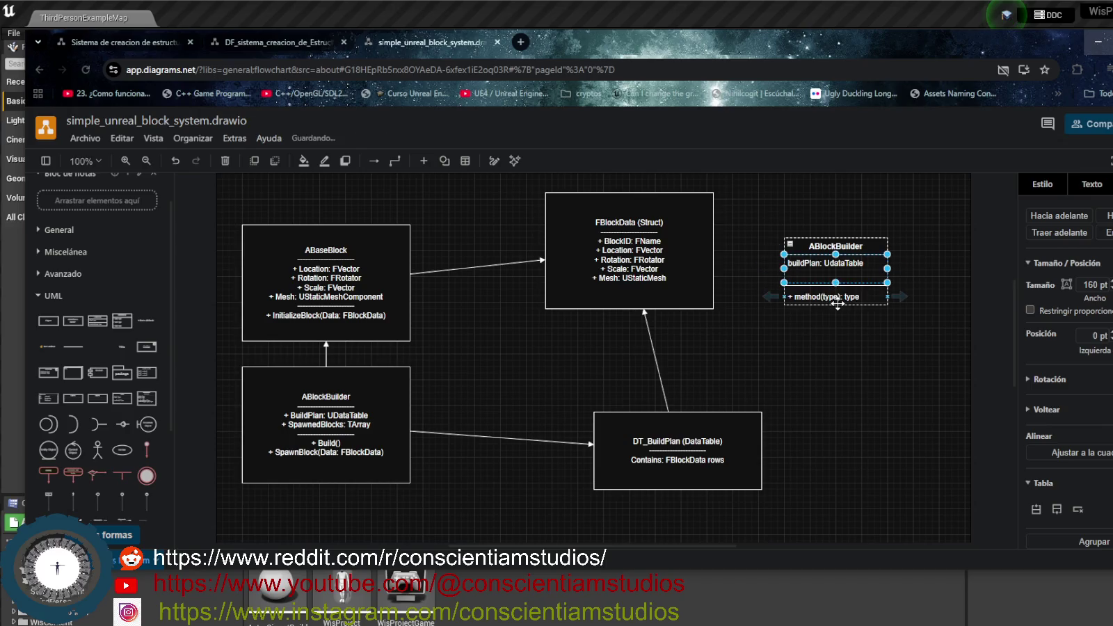
pyautogui.doubleClick(840, 268)
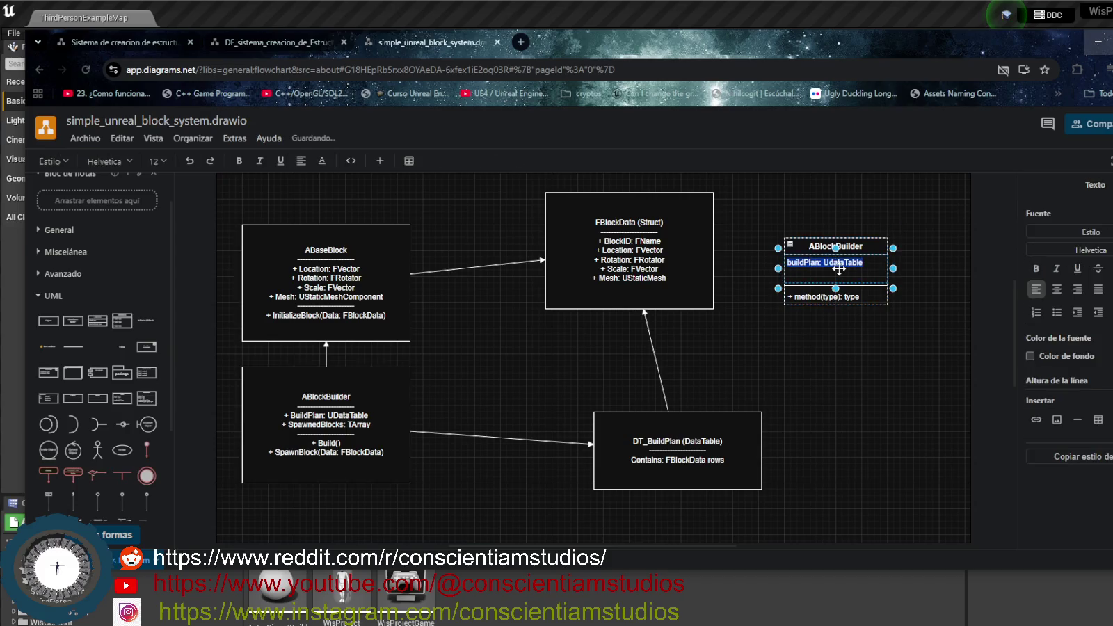
pyautogui.click(835, 283)
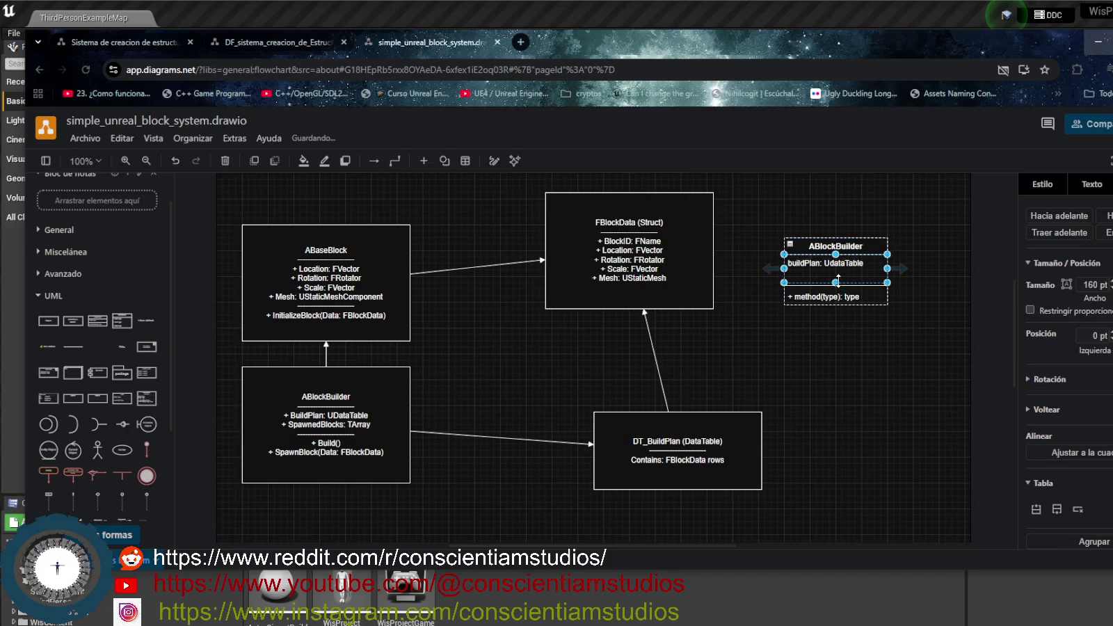
pyautogui.moveTo(771, 269)
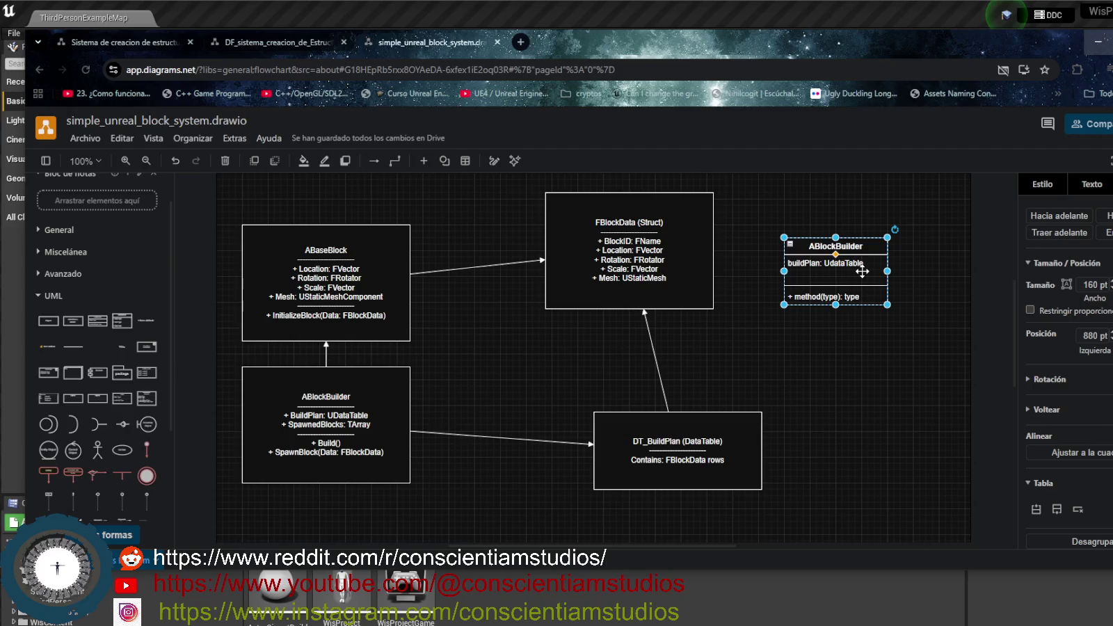
pyautogui.rightClick(862, 271)
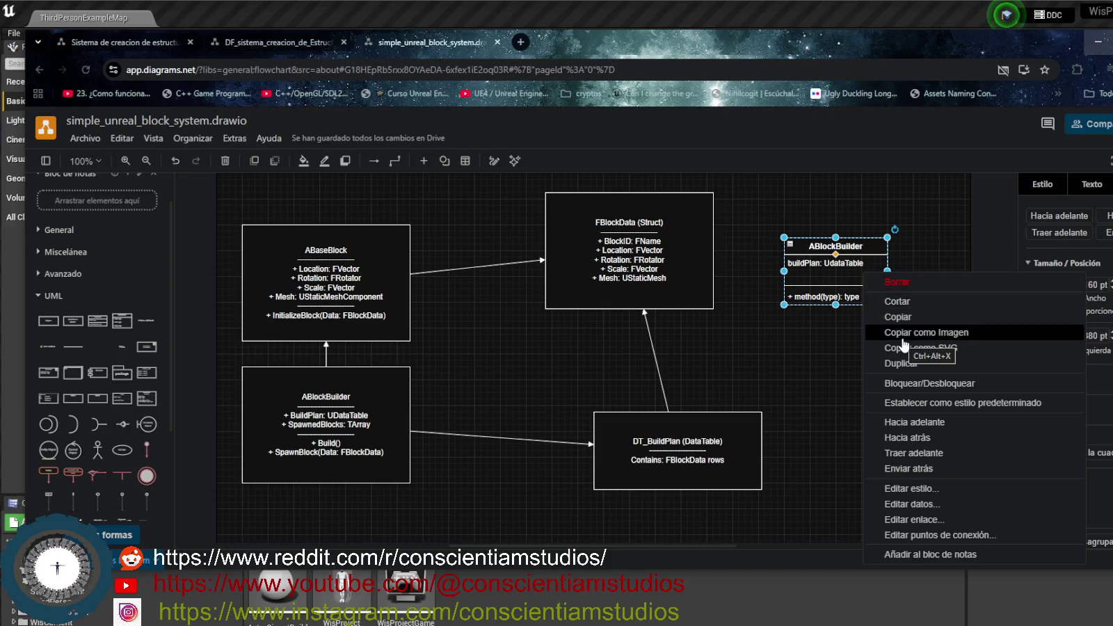
pyautogui.click(848, 275)
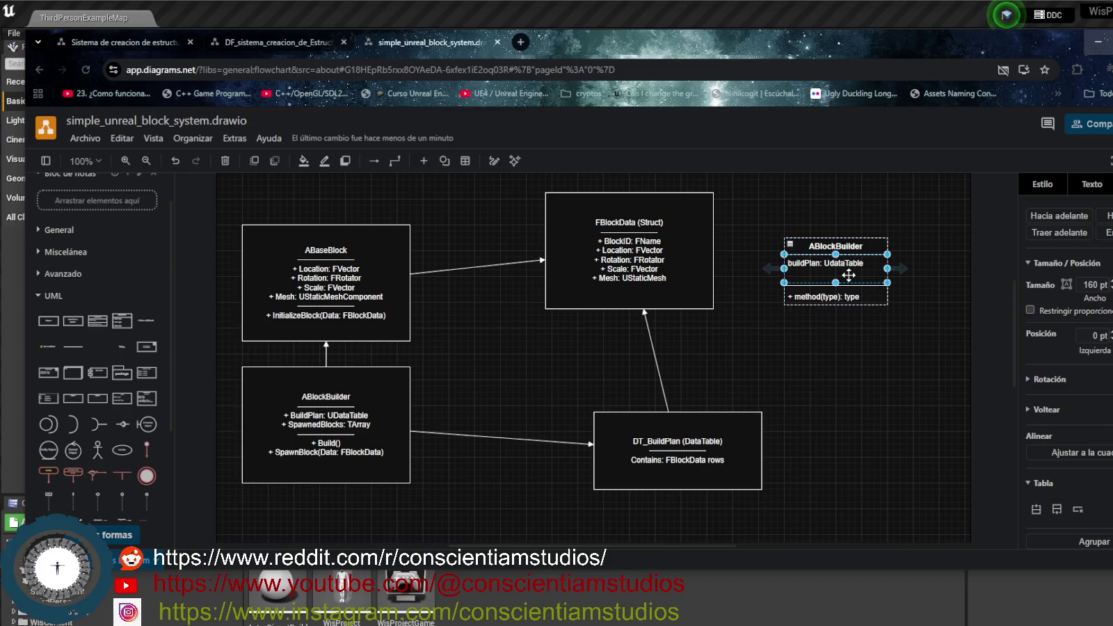
pyautogui.click(871, 239)
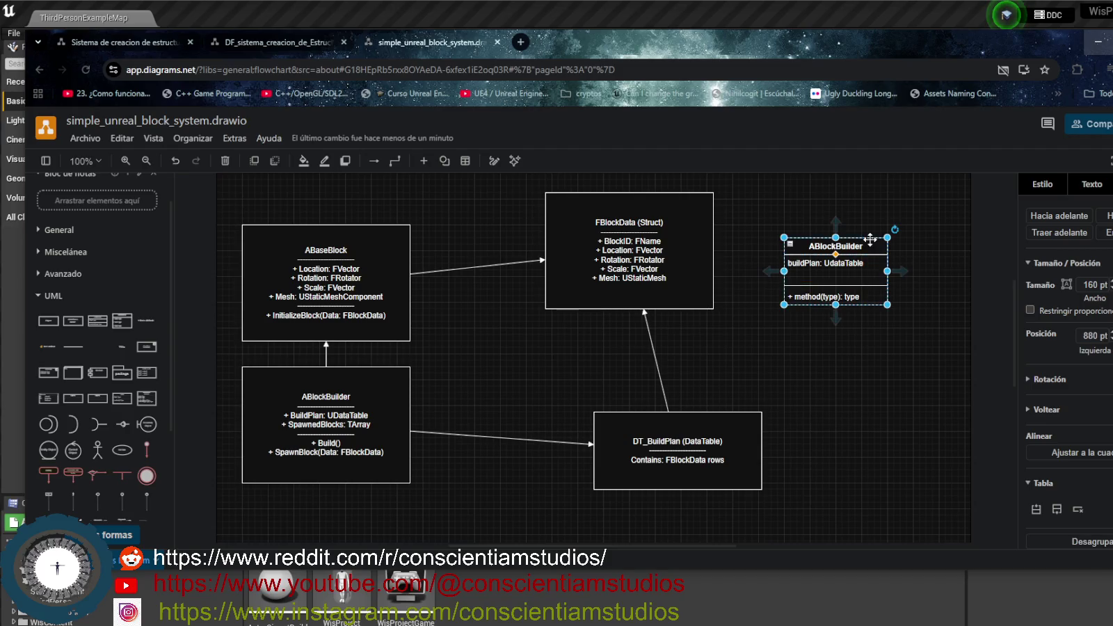
pyautogui.scroll(-1, 1047, 432)
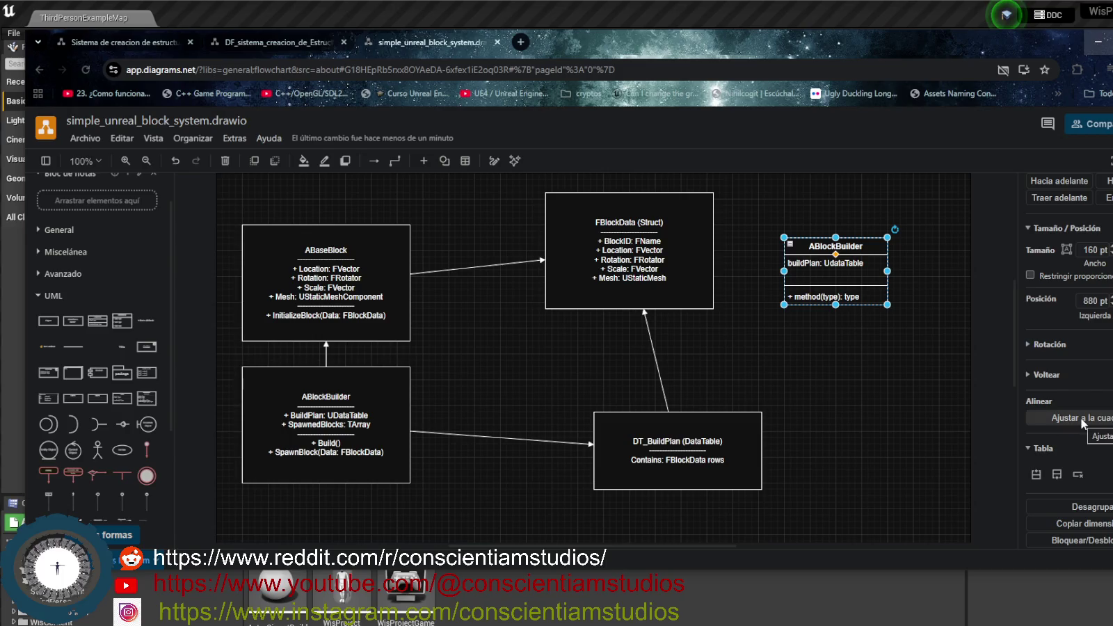
# Insert blank rows into the ABlockBuilder table from the Tabla section, including one above buildPlan
pyautogui.scroll(1, 1081, 418)
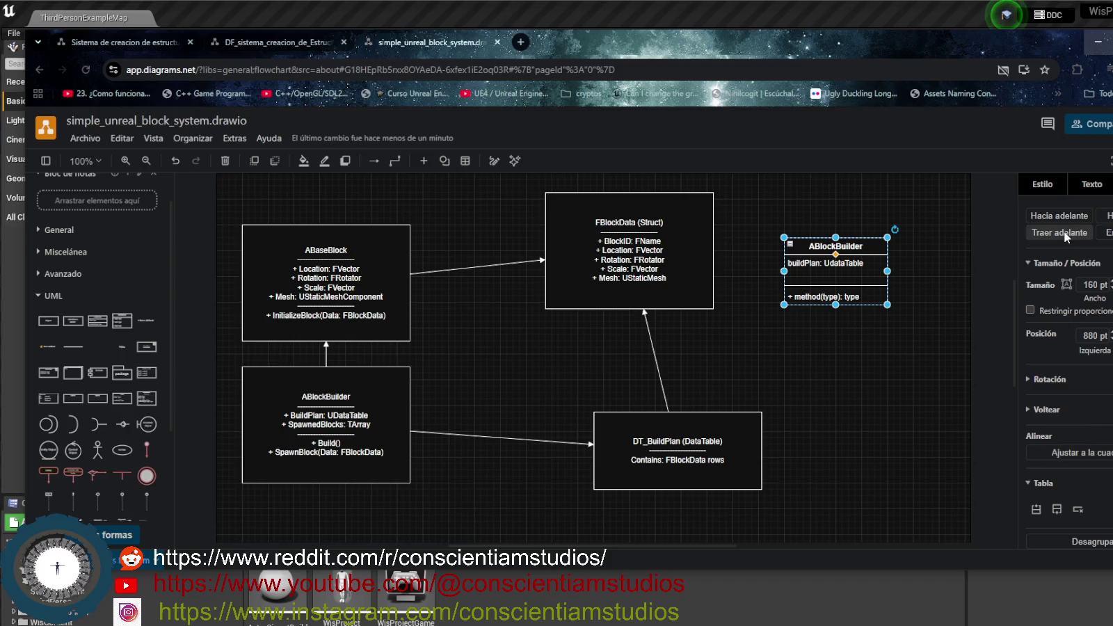
pyautogui.click(1042, 185)
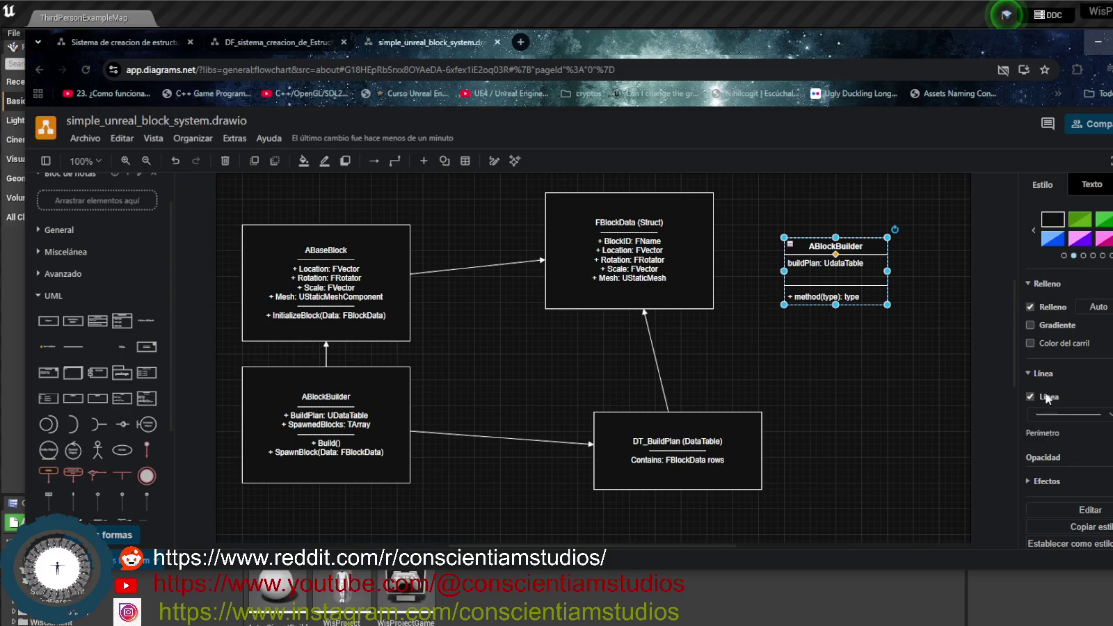
pyautogui.scroll(-1, 1047, 394)
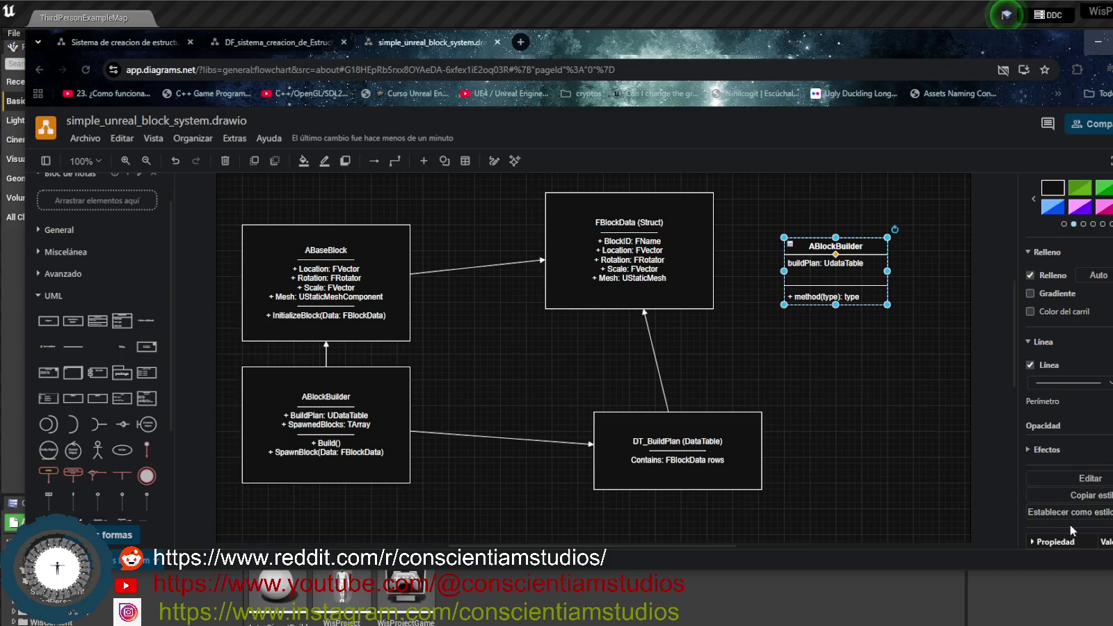
pyautogui.scroll(1, 1084, 459)
pyautogui.click(1112, 185)
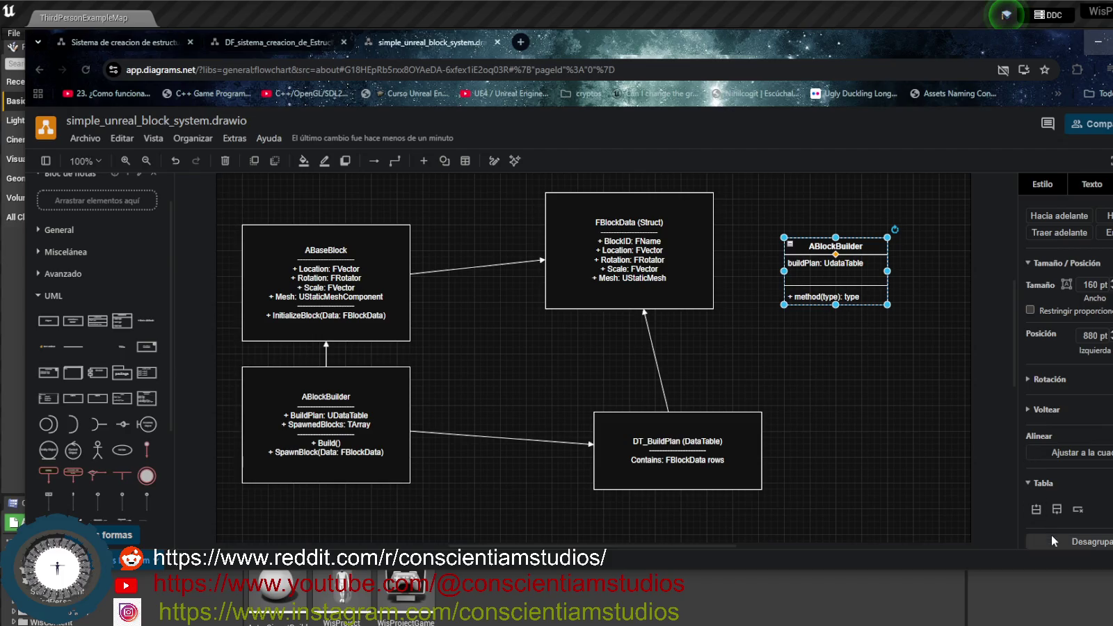
pyautogui.click(1056, 510)
pyautogui.click(1056, 510)
pyautogui.click(1056, 510)
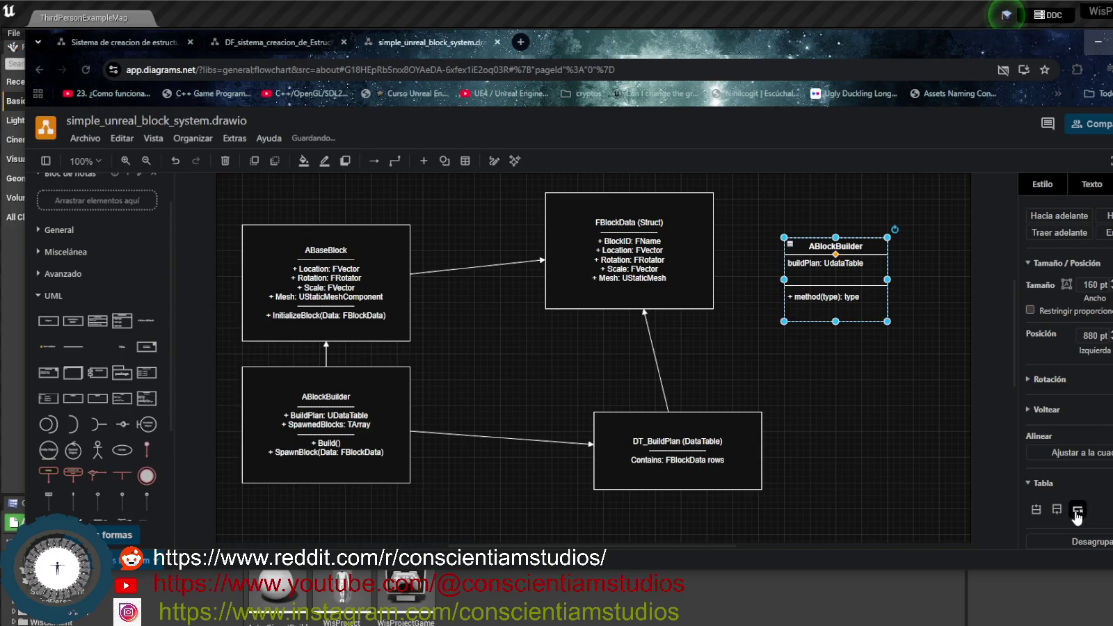
pyautogui.click(1036, 510)
pyautogui.click(1036, 510)
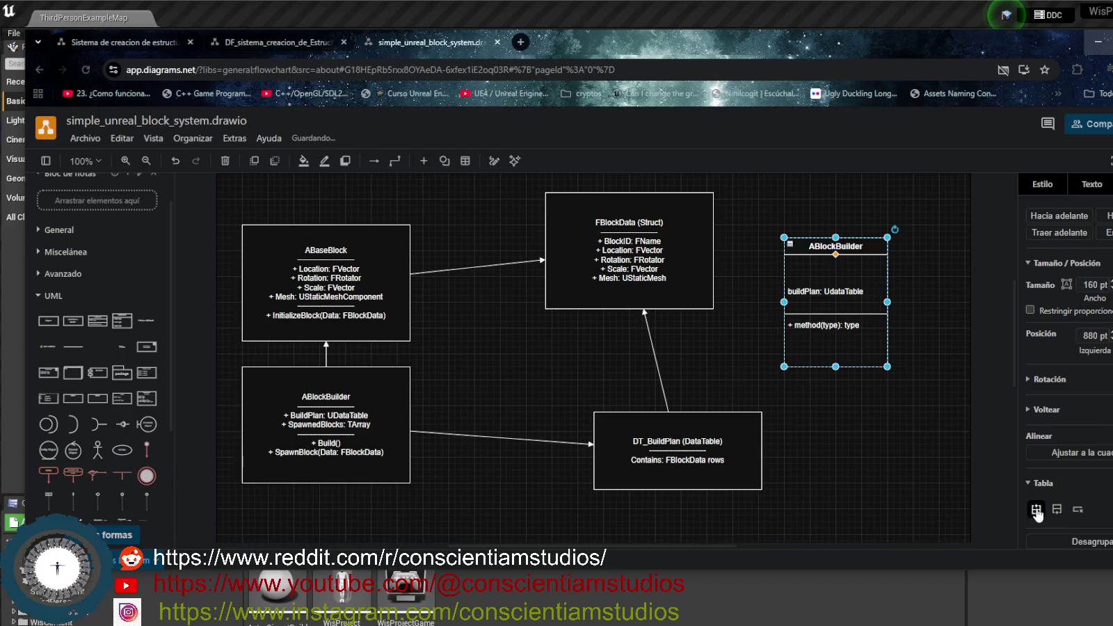
pyautogui.click(815, 270)
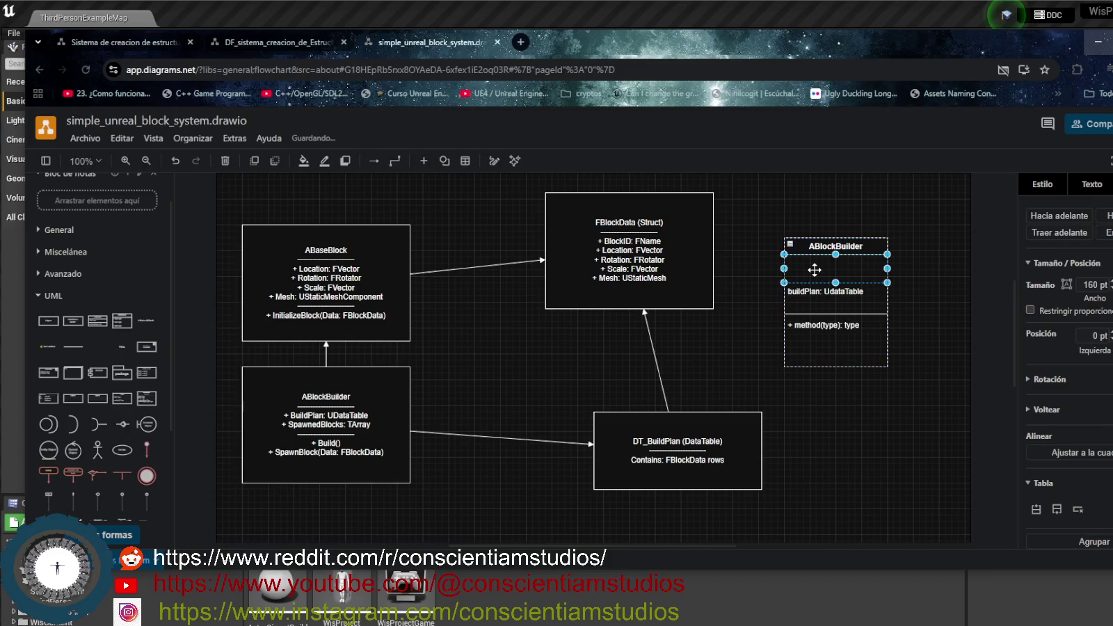
# Enter +SpawnBlocks: Tarray in the new empty row above buildPlan
pyautogui.write('e')
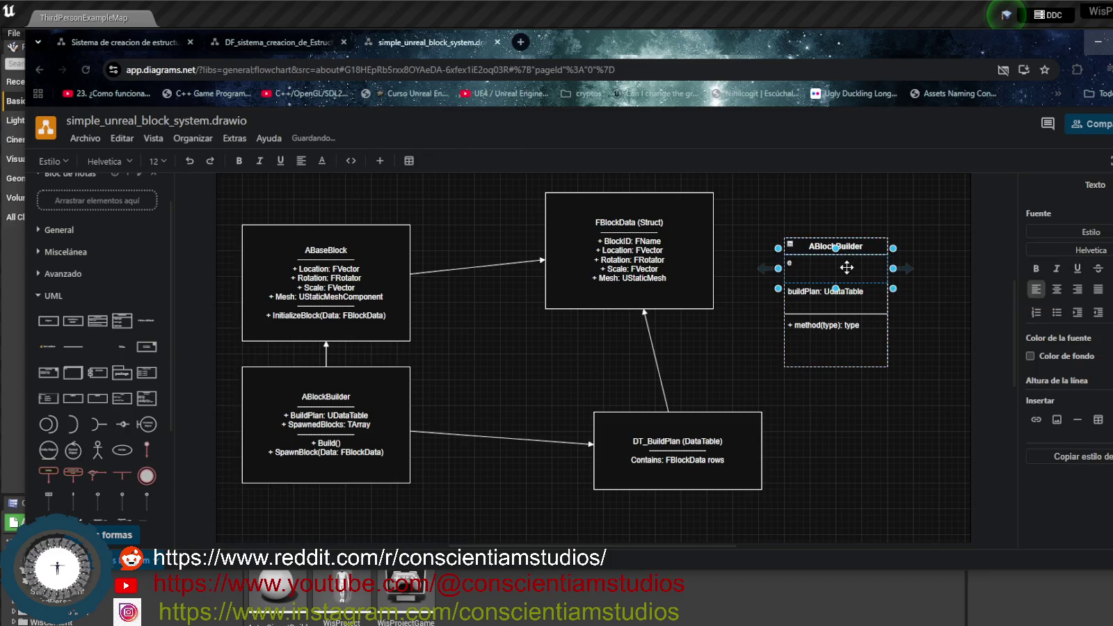
pyautogui.press('BackSpace')
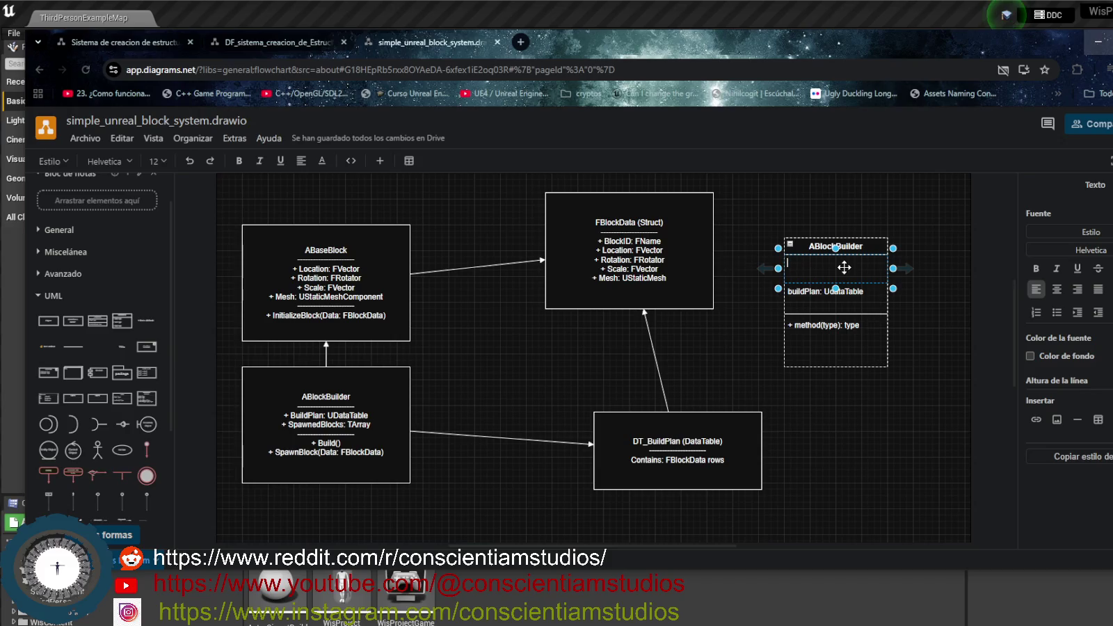
pyautogui.write('+')
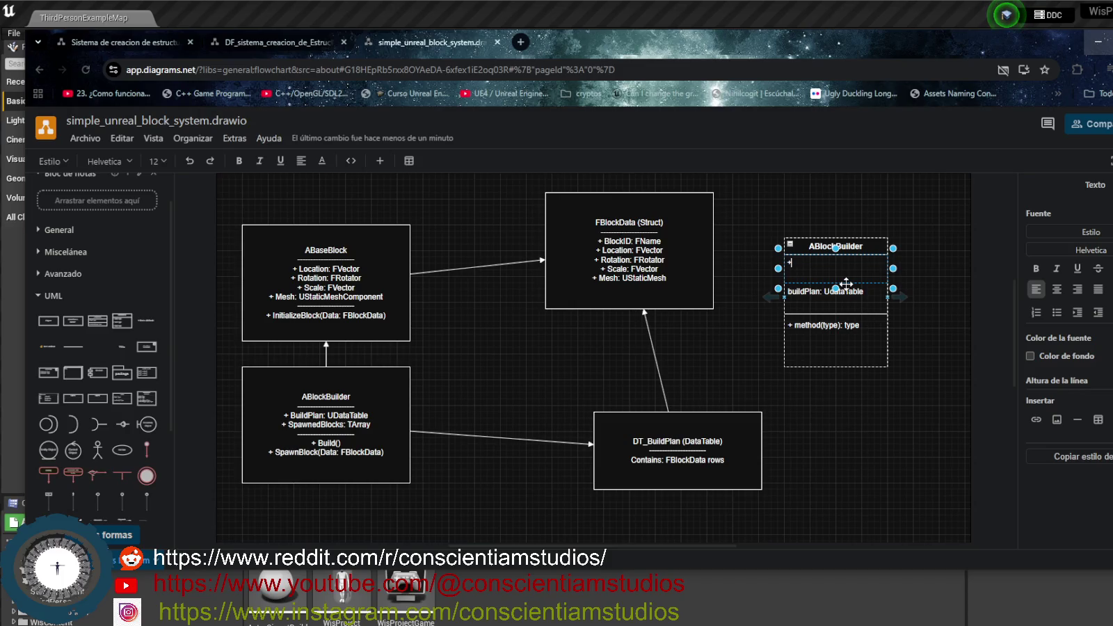
pyautogui.write('SpawnBloc')
pyautogui.write('ks')
pyautogui.write('  Tarray')
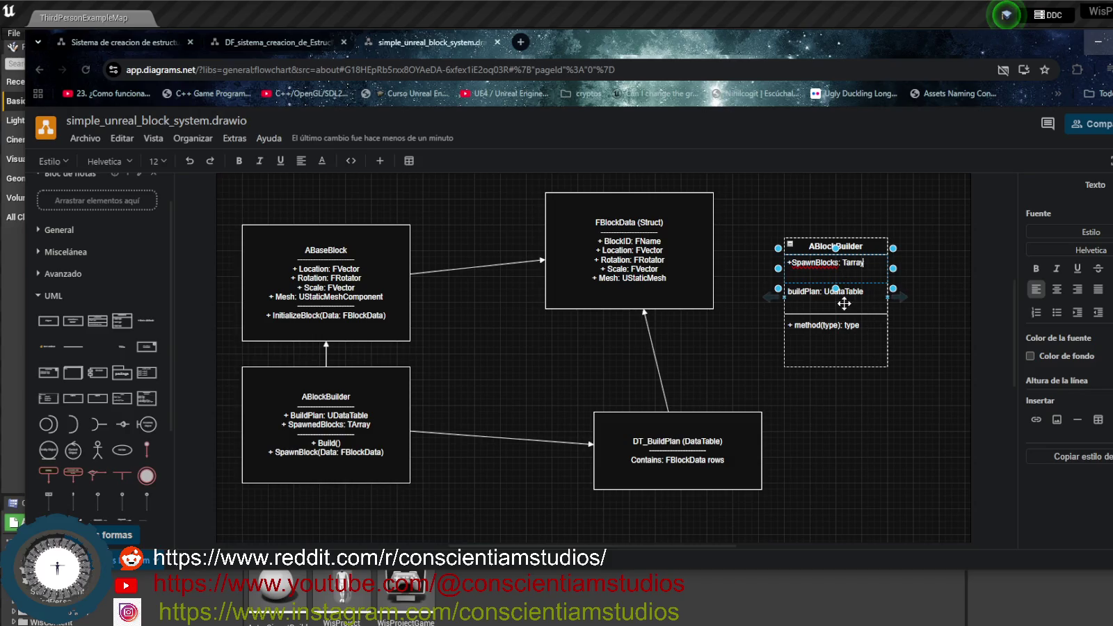
pyautogui.click(844, 304)
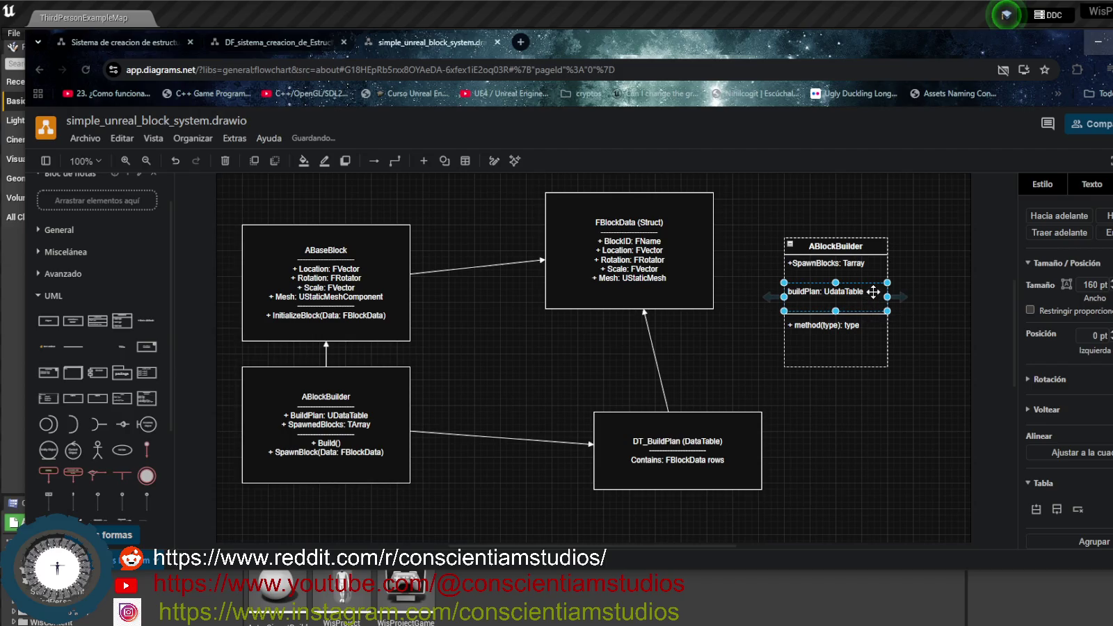
# Edit the ABlockBuilder method row to read + method(Data: FBlockData): type
pyautogui.click(852, 338)
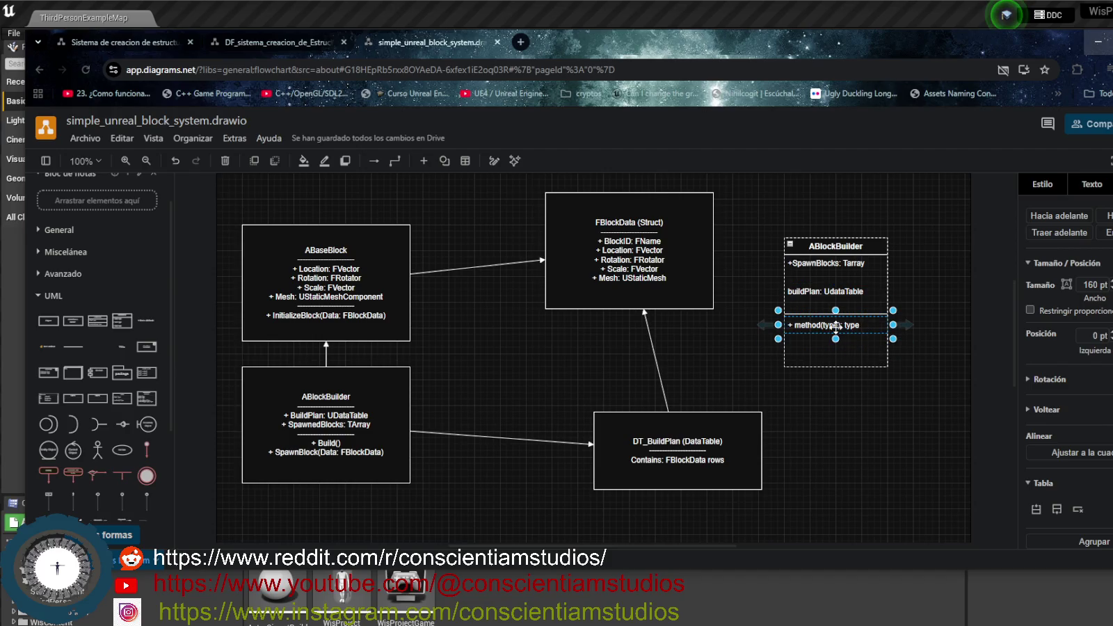
pyautogui.doubleClick(836, 326)
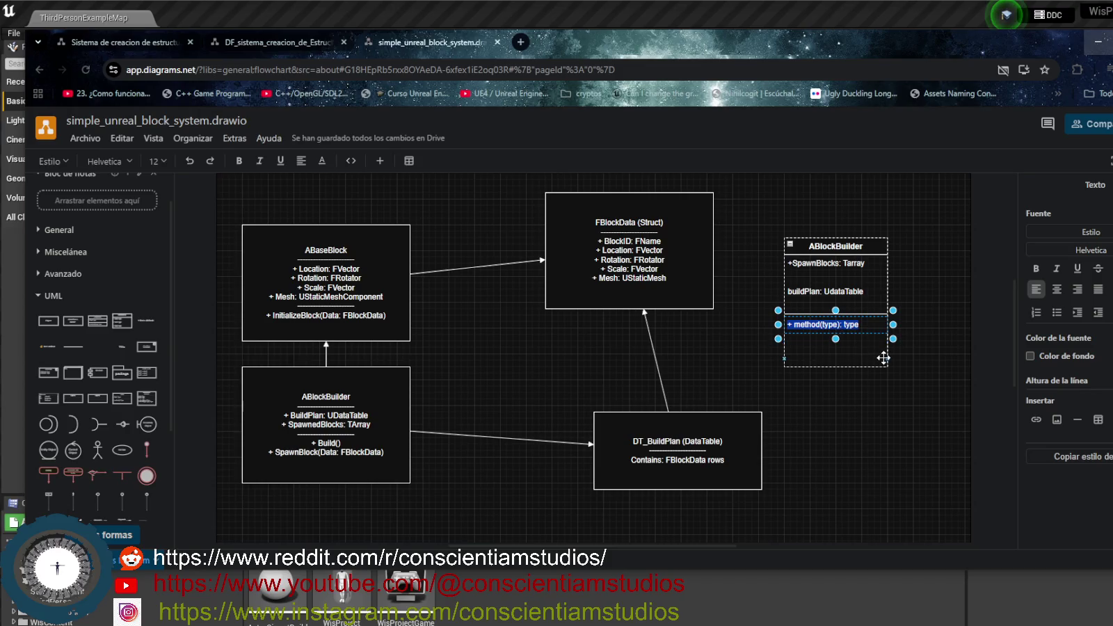
pyautogui.press('Right')
pyautogui.press('Left')
pyautogui.press('Left')
pyautogui.press('Left')
pyautogui.press('Left')
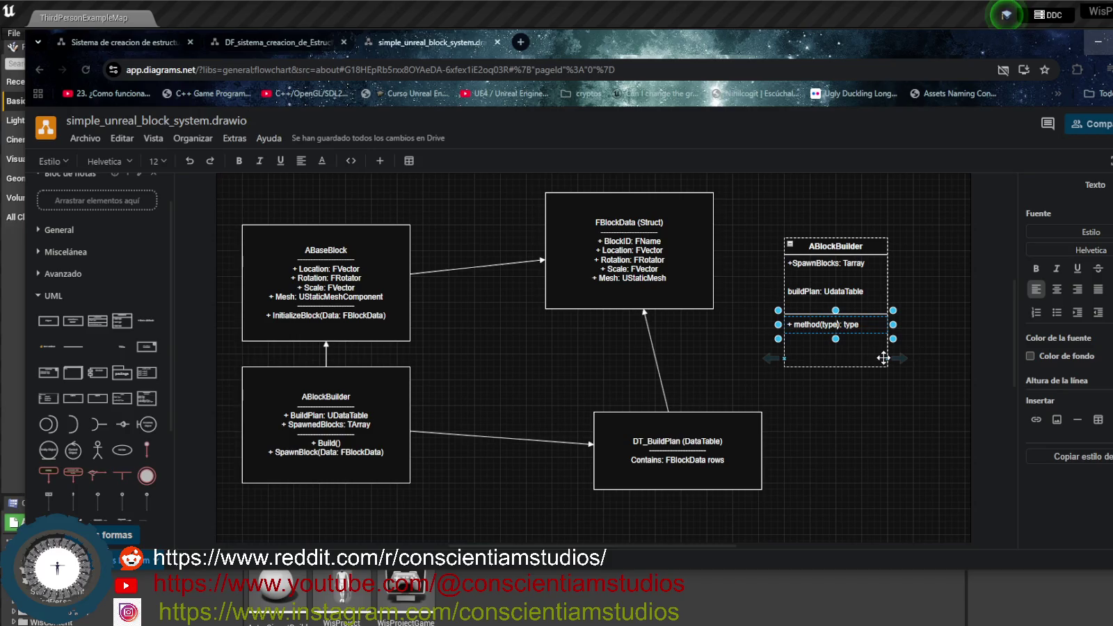
pyautogui.press('BackSpace')
pyautogui.press('BackSpace')
pyautogui.press('BackSpace')
pyautogui.write('Data')
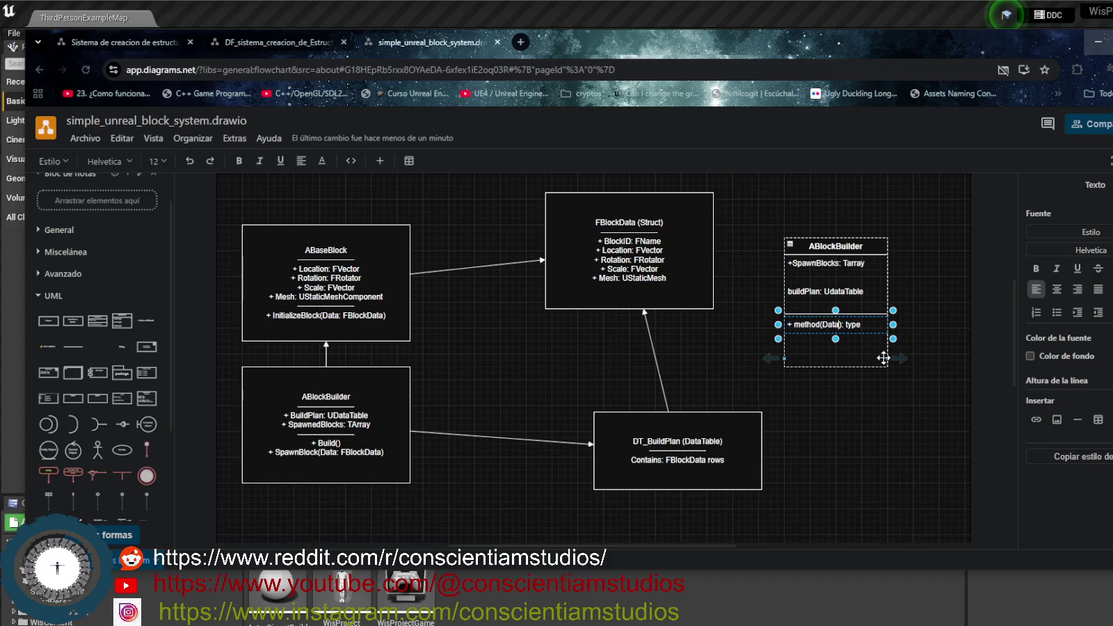
pyautogui.write(': ')
pyautogui.write('FB')
pyautogui.write('lockDa')
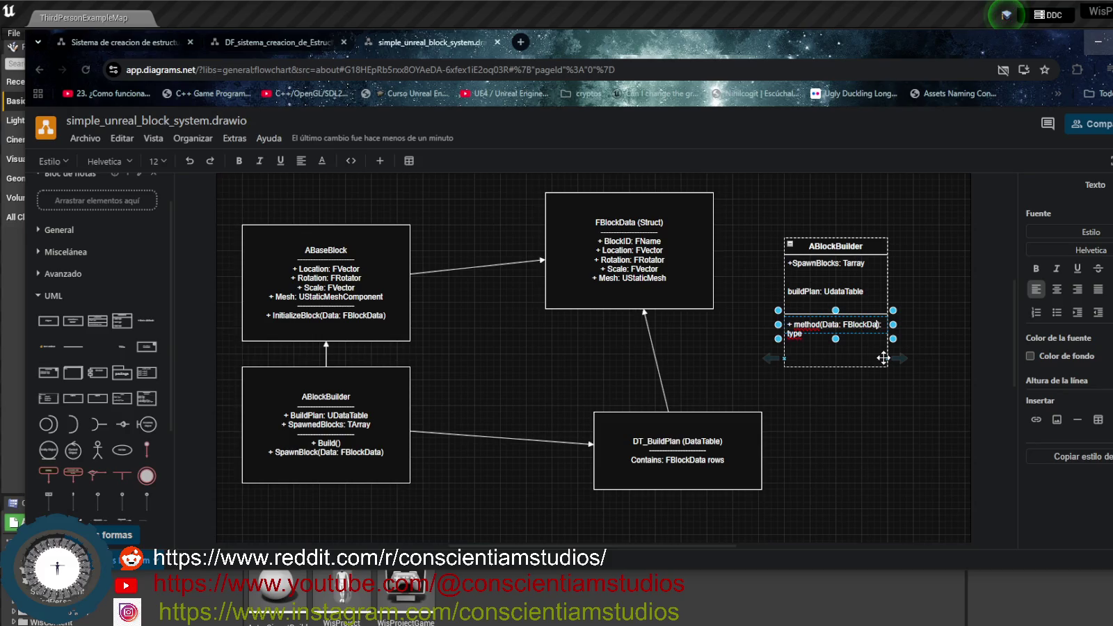
pyautogui.write('ta')
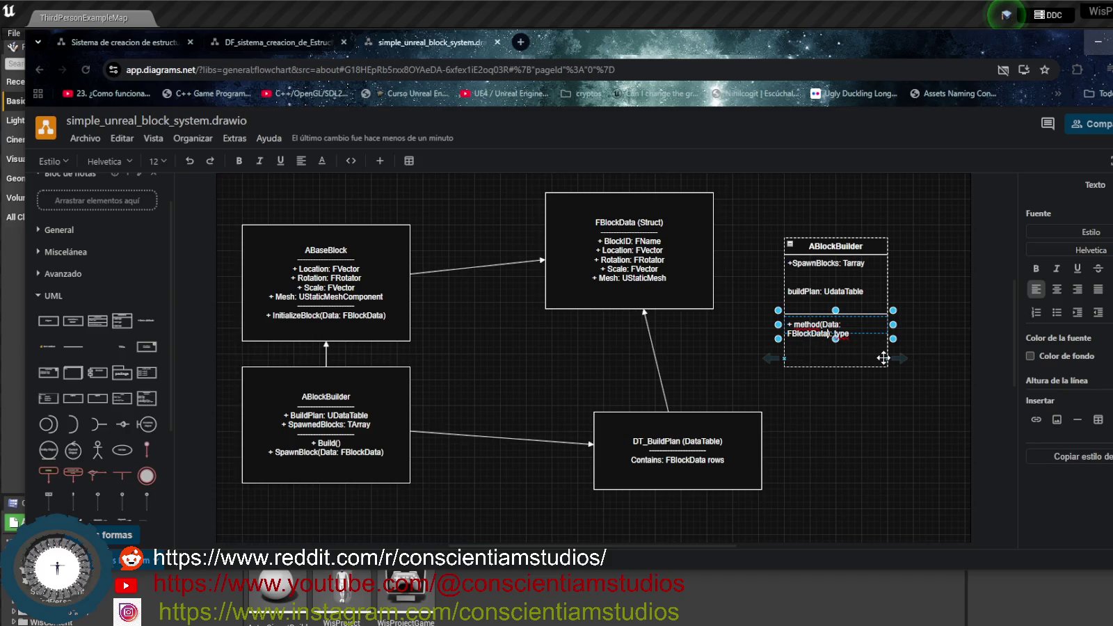
pyautogui.click(878, 247)
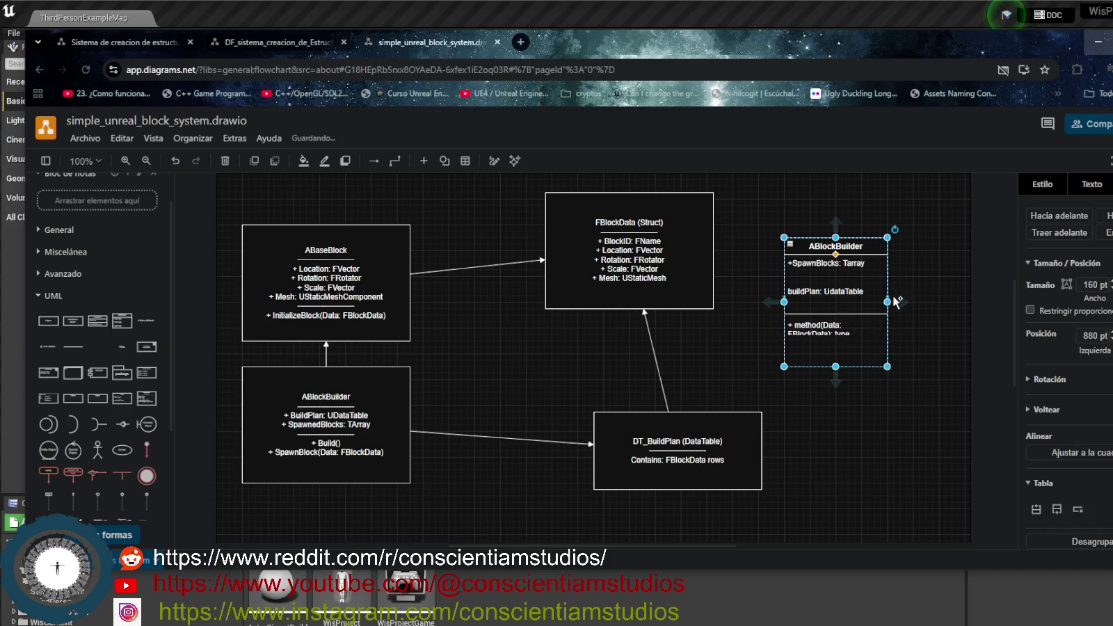
# Drag the ABlockBuilder class's right edge out to 220 pt wide
pyautogui.moveTo(887, 302); pyautogui.dragTo(926, 304)
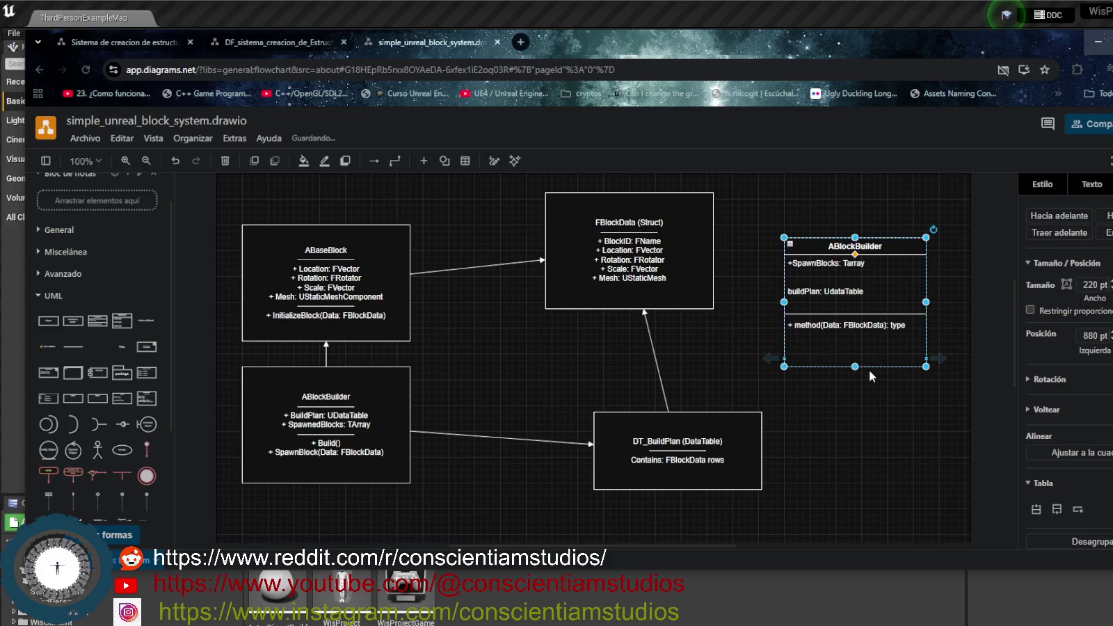
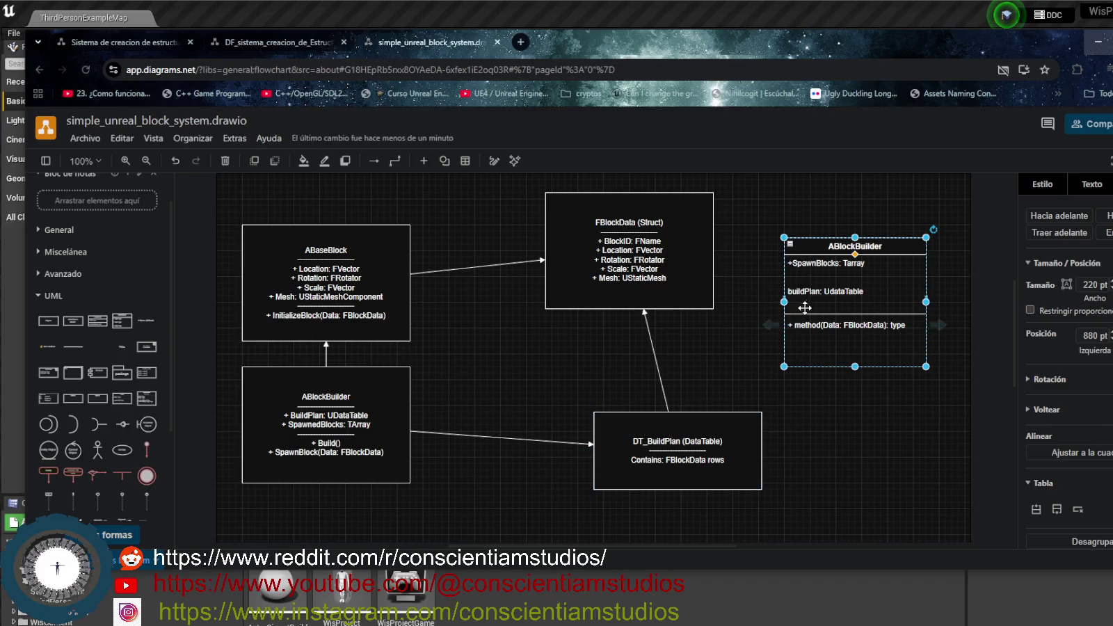
# Rename ABlockBuilder's placeholder method row to SpawnBlock
pyautogui.click(825, 345)
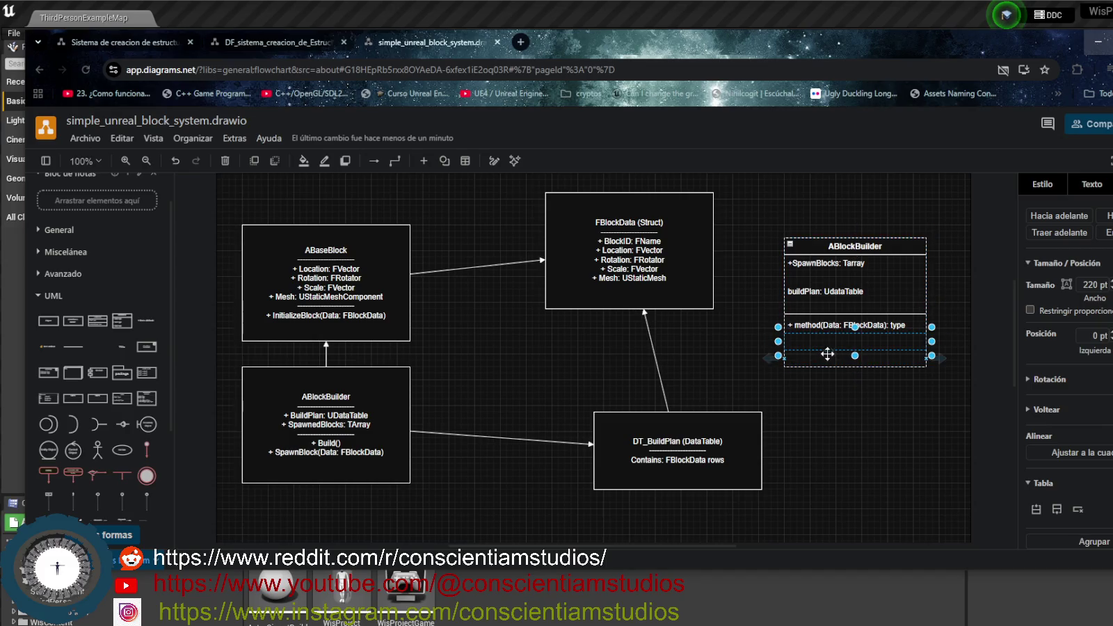
pyautogui.doubleClick(818, 325)
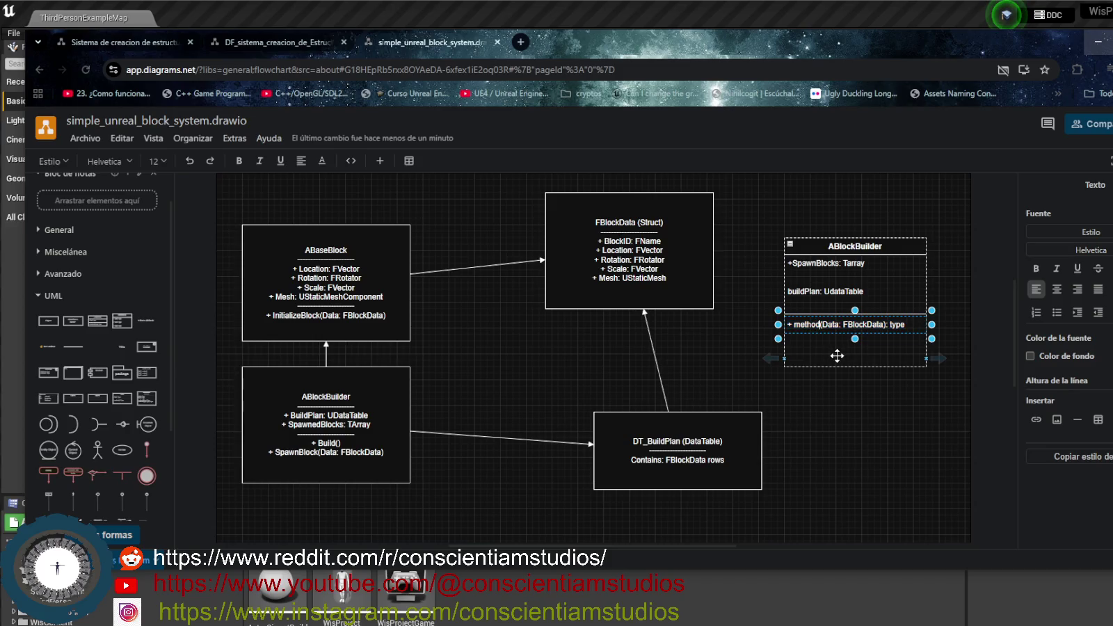
pyautogui.press('BackSpace')
pyautogui.press('BackSpace')
pyautogui.press('BackSpace')
pyautogui.press('BackSpace')
pyautogui.press('BackSpace')
pyautogui.write('Spawn')
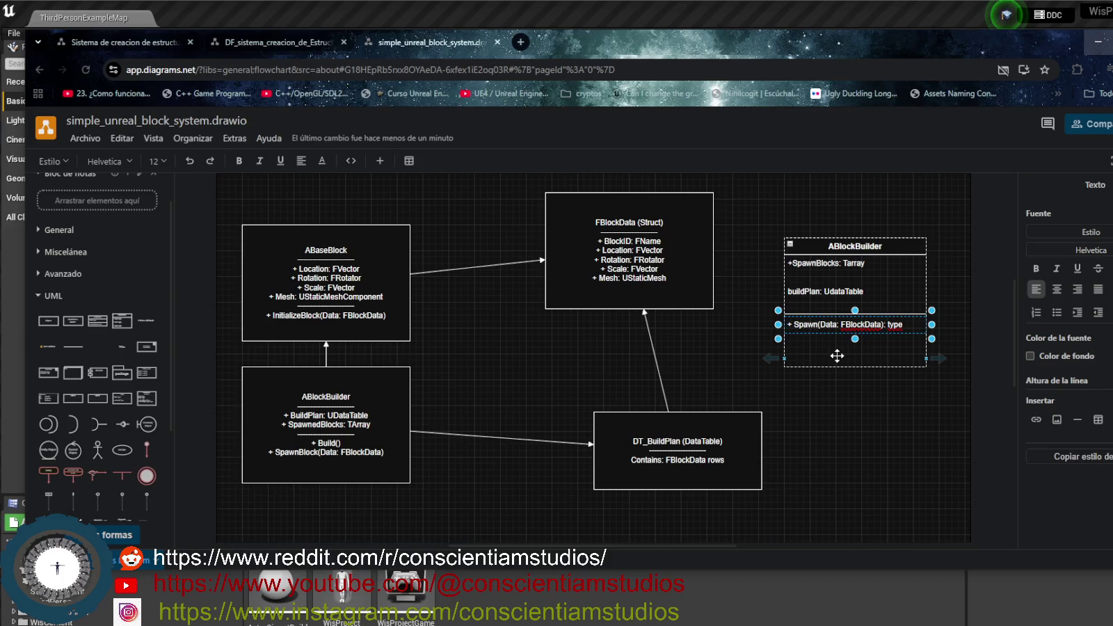
pyautogui.write('Block')
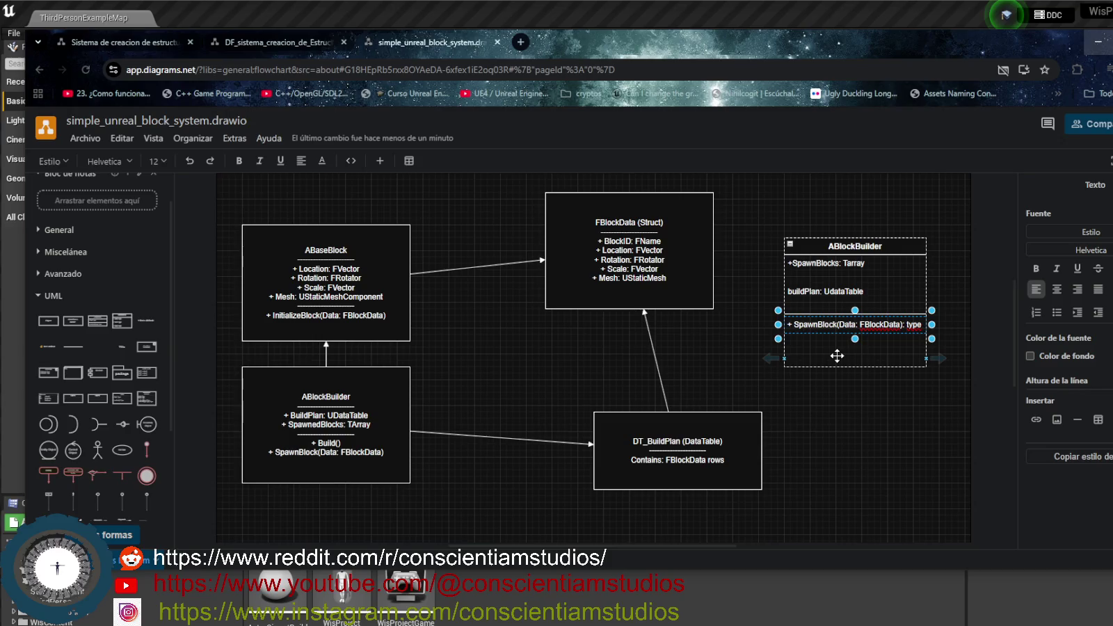
# Add a +Build() method below SpawnBlock and delete the leftover empty row
pyautogui.click(826, 349)
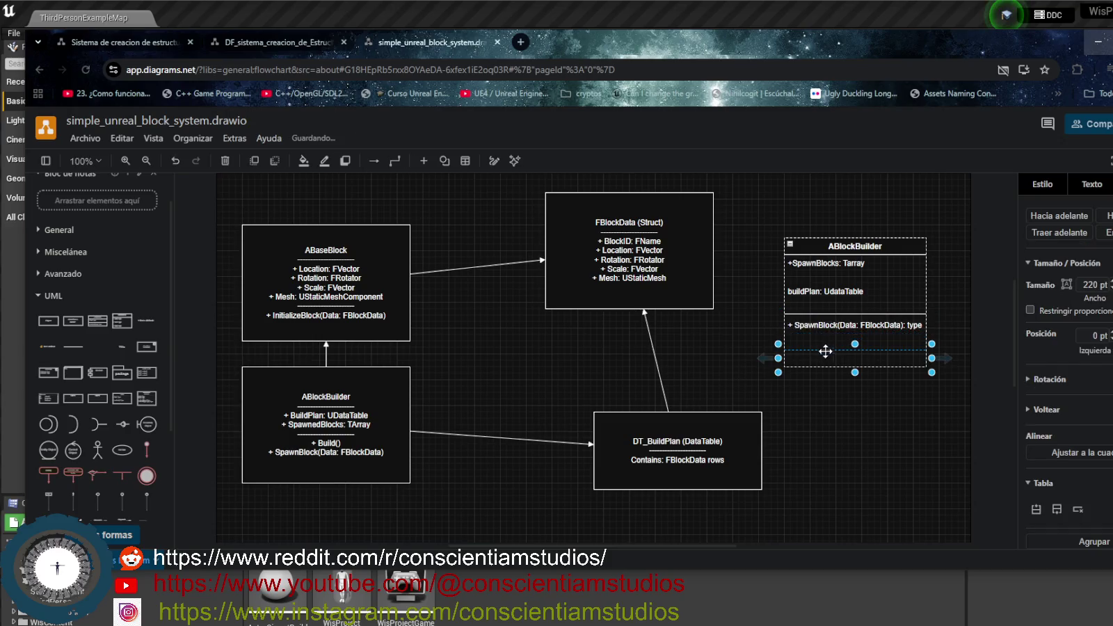
pyautogui.write('s')
pyautogui.press('BackSpace')
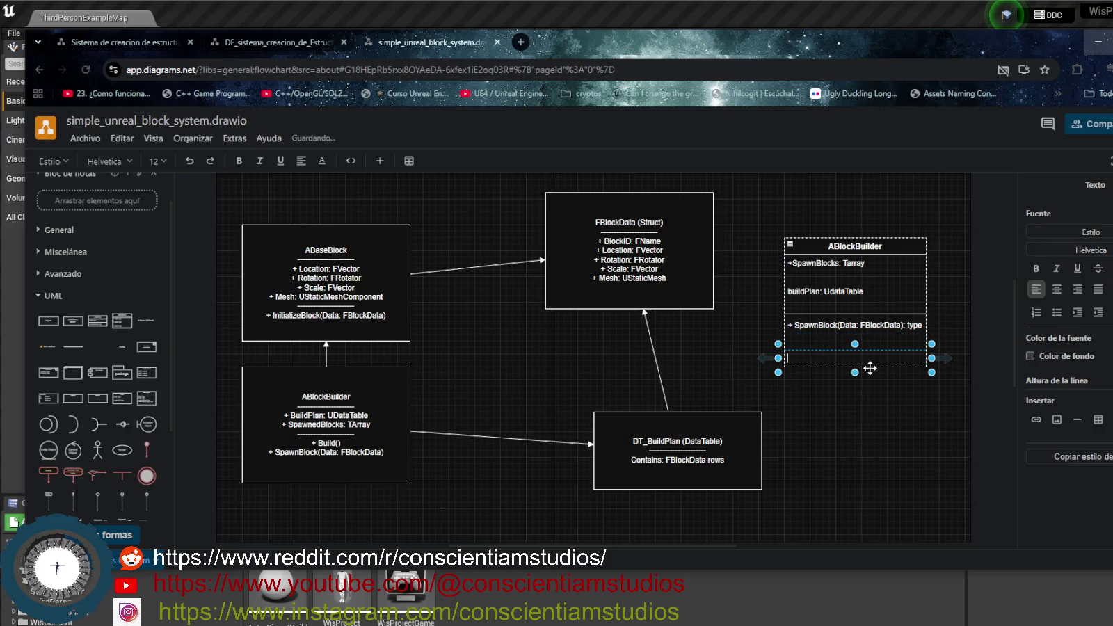
pyautogui.write('+')
pyautogui.write('Build')
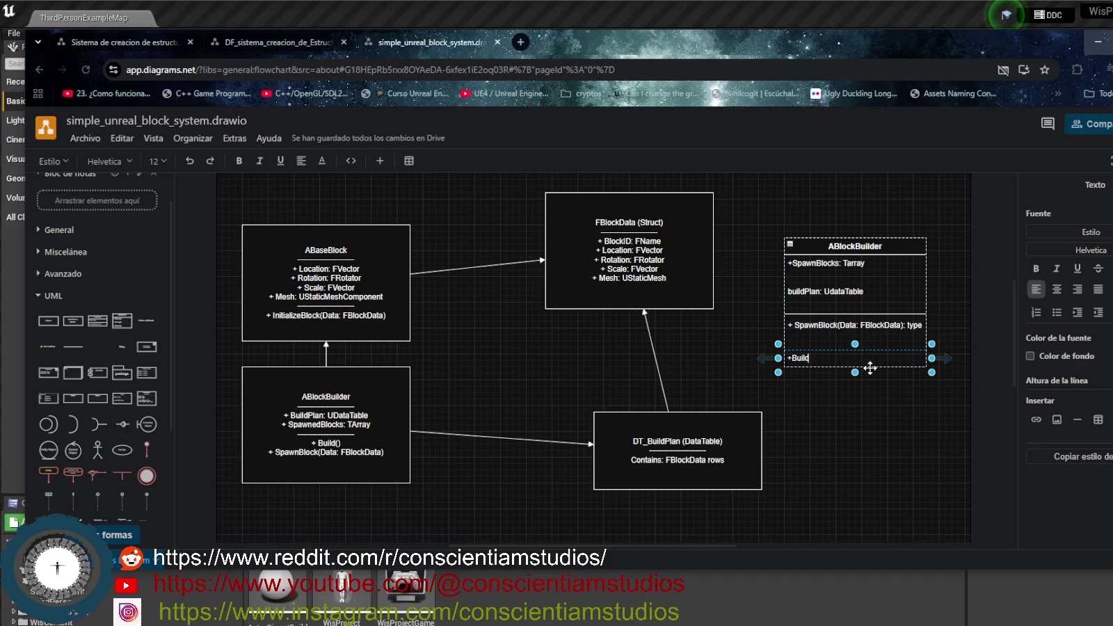
pyautogui.write('()')
pyautogui.click(827, 340)
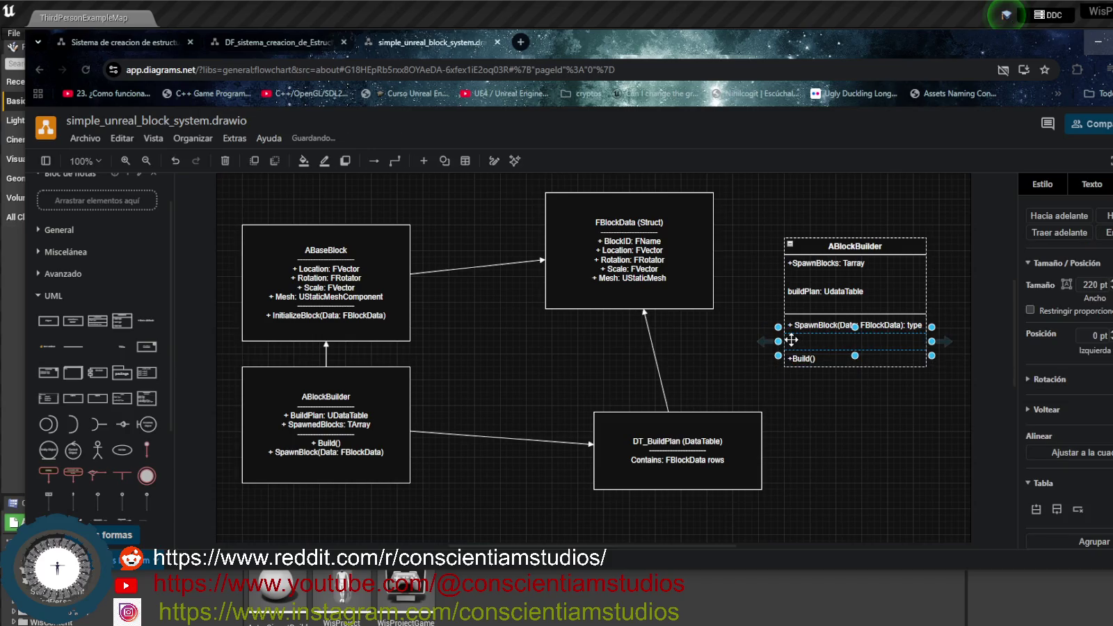
pyautogui.press('Delete')
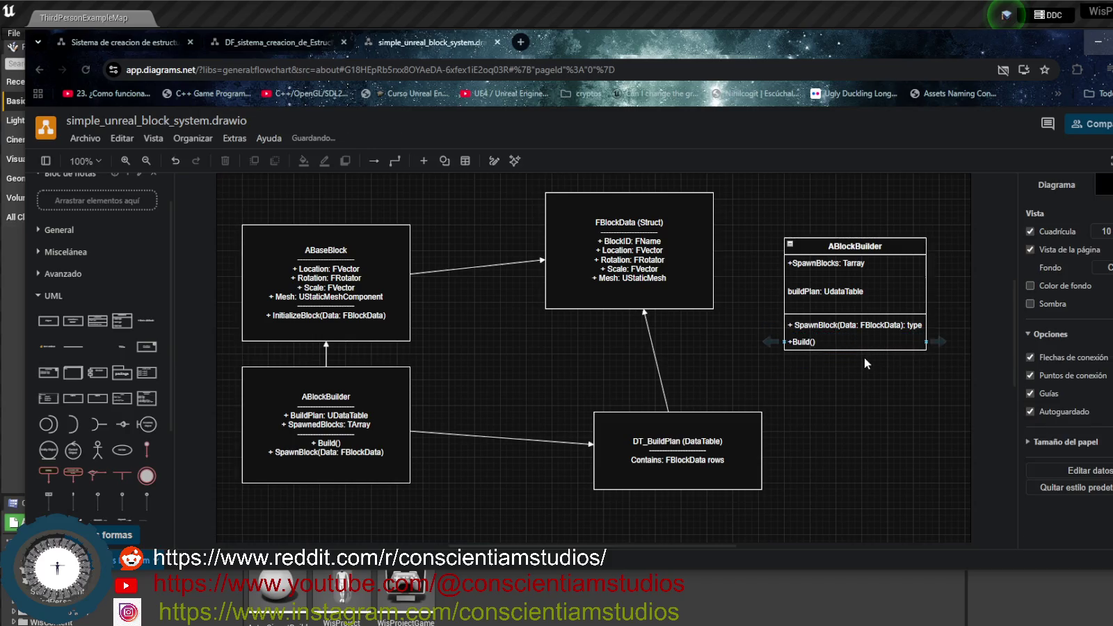
pyautogui.click(327, 306)
# Move the new ABlockBuilder class up to the top right of the canvas
pyautogui.click(660, 339)
pyautogui.click(894, 262)
pyautogui.moveTo(891, 264); pyautogui.dragTo(857, 275)
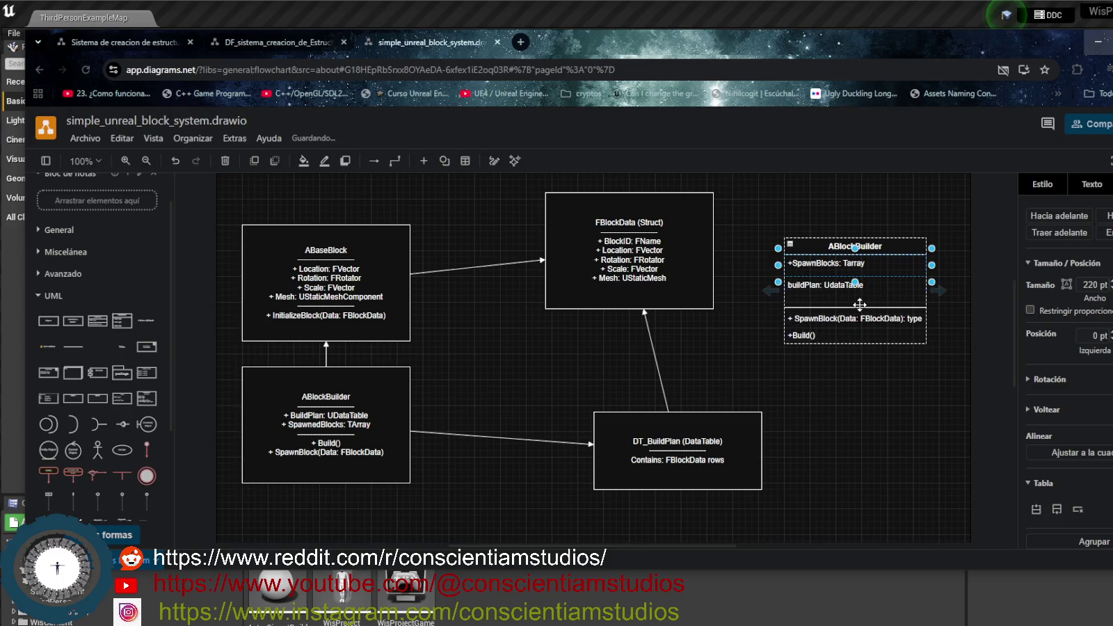
pyautogui.click(882, 240)
pyautogui.moveTo(882, 240)
pyautogui.mouseDown()
pyautogui.moveTo(859, 202)
pyautogui.moveTo(857, 215)
pyautogui.mouseUp()
# Delete the old lower-left ABlockBuilder box and its two dangling connectors
pyautogui.moveTo(372, 389); pyautogui.dragTo(385, 396)
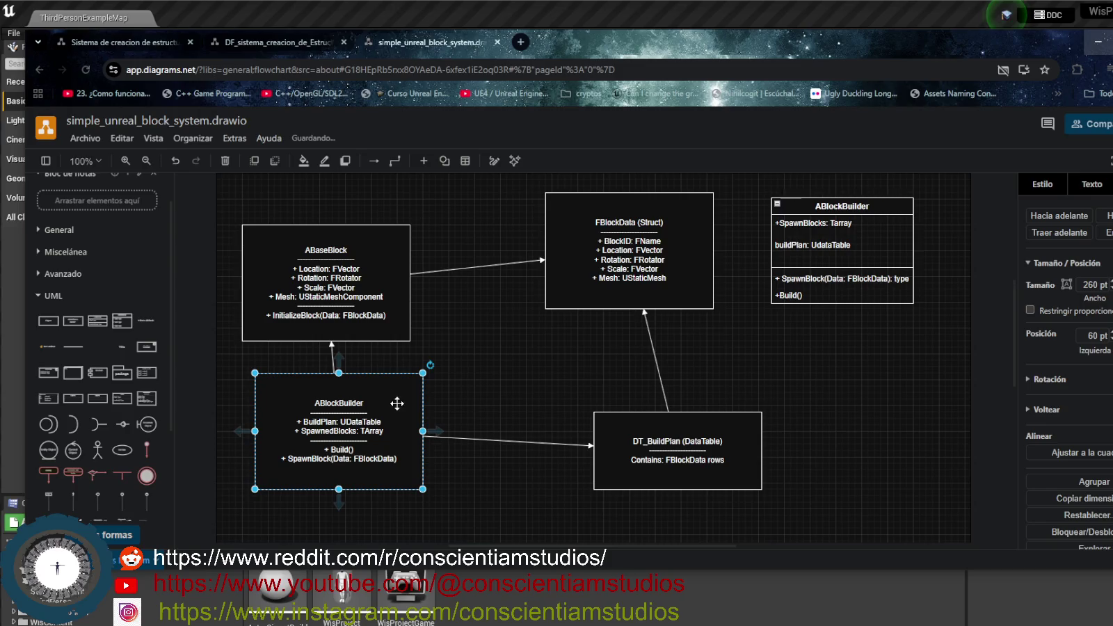
pyautogui.press('Delete')
pyautogui.click(516, 438)
pyautogui.press('Delete')
pyautogui.click(334, 359)
pyautogui.press('Delete')
# Rearrange the classes: ABaseBlock right of FBlockData, DT_BuildPlan under FBlockData, ABlockBuilder lower left
pyautogui.click(710, 433)
pyautogui.moveTo(710, 432); pyautogui.dragTo(546, 426)
pyautogui.moveTo(725, 345); pyautogui.dragTo(666, 377)
pyautogui.moveTo(388, 265); pyautogui.dragTo(894, 238)
pyautogui.moveTo(642, 229); pyautogui.dragTo(421, 248)
pyautogui.moveTo(528, 410); pyautogui.dragTo(428, 387)
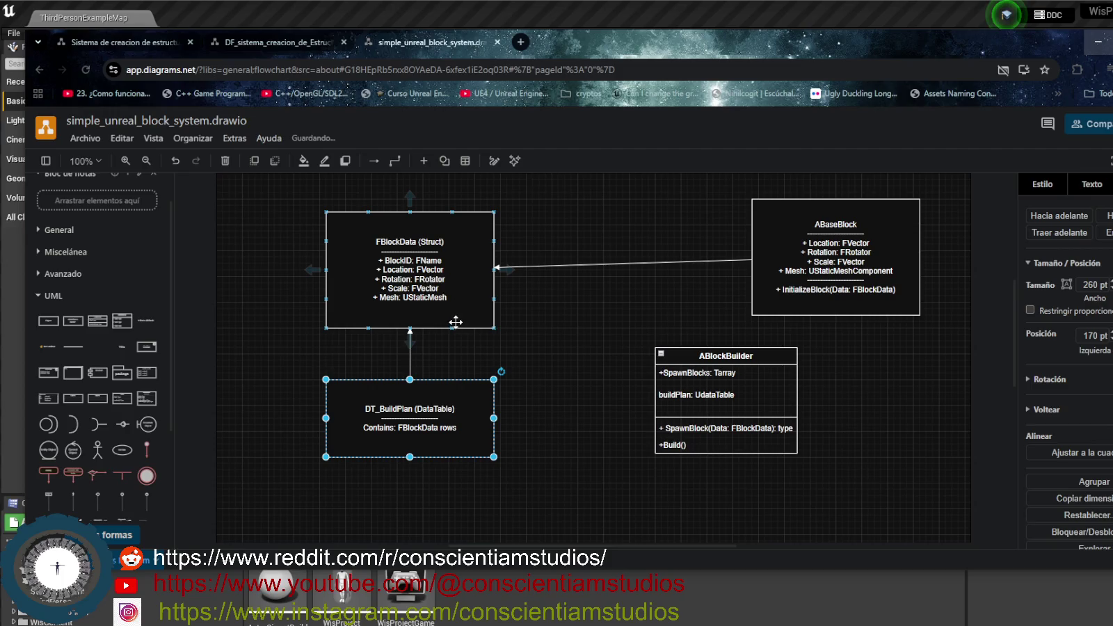
# Remove an accidental self-loop connector and align DT_BuildPlan directly beneath FBlockData
pyautogui.moveTo(443, 208); pyautogui.dragTo(426, 211)
pyautogui.click(523, 218)
pyautogui.click(458, 209)
pyautogui.press('Delete')
pyautogui.moveTo(467, 226); pyautogui.dragTo(402, 206)
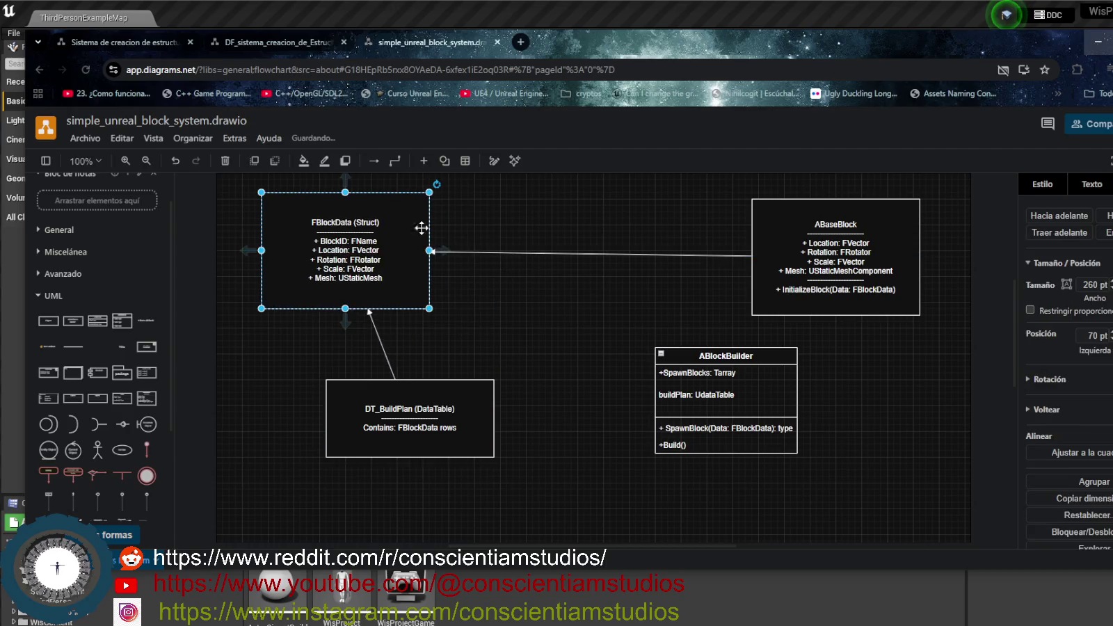
pyautogui.moveTo(465, 388); pyautogui.dragTo(406, 389)
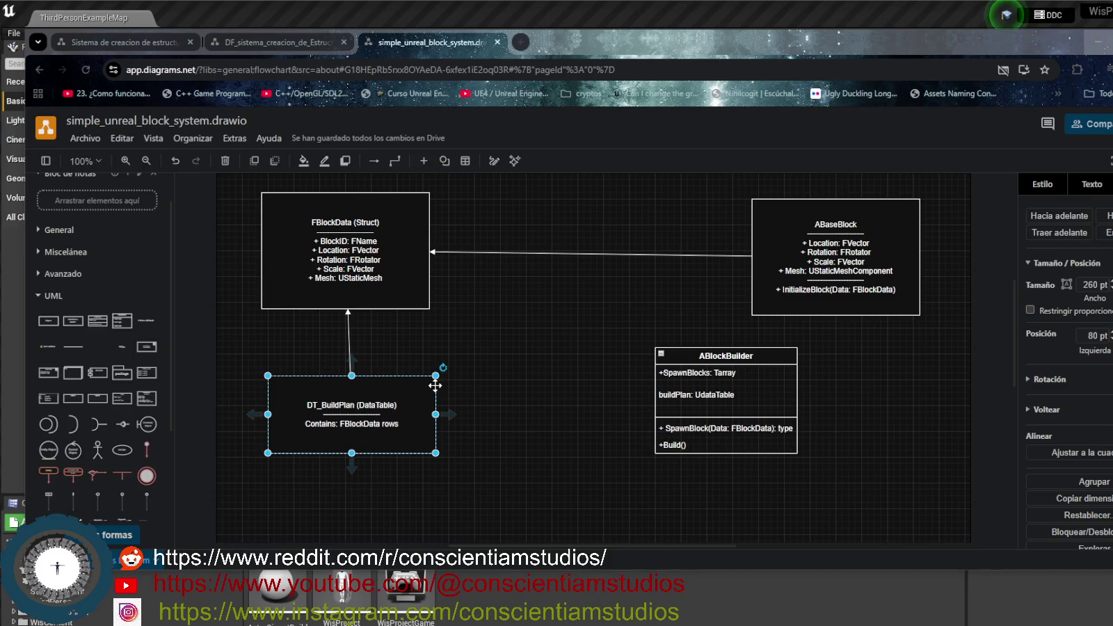
# Add the text label PARAMETRO to the connector between ABaseBlock and FBlockData
pyautogui.click(507, 423)
pyautogui.click(373, 401)
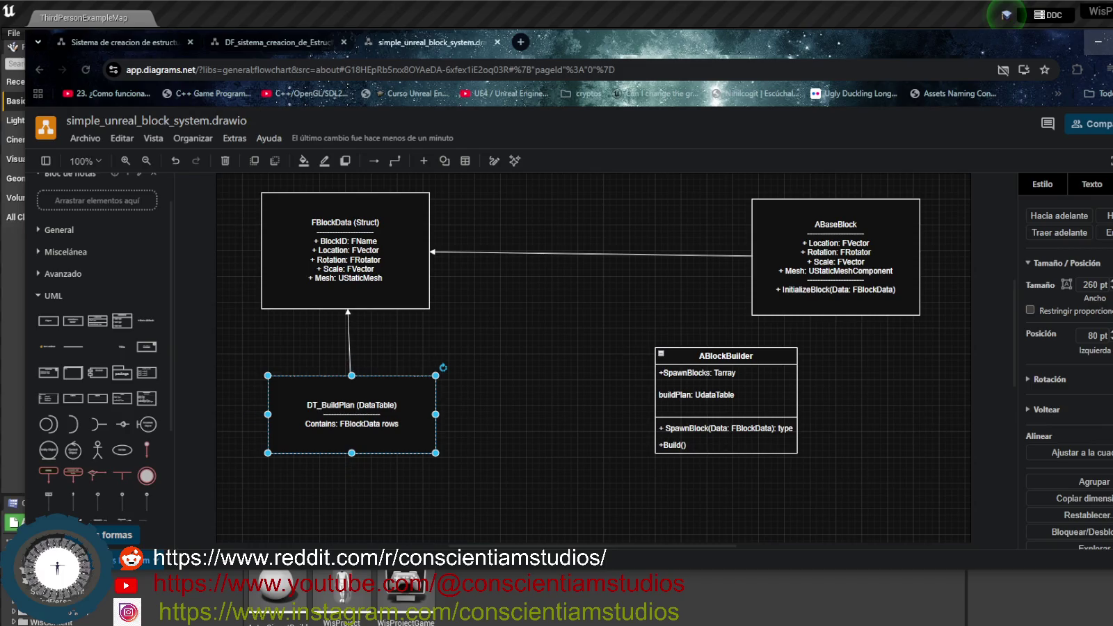
pyautogui.click(586, 254)
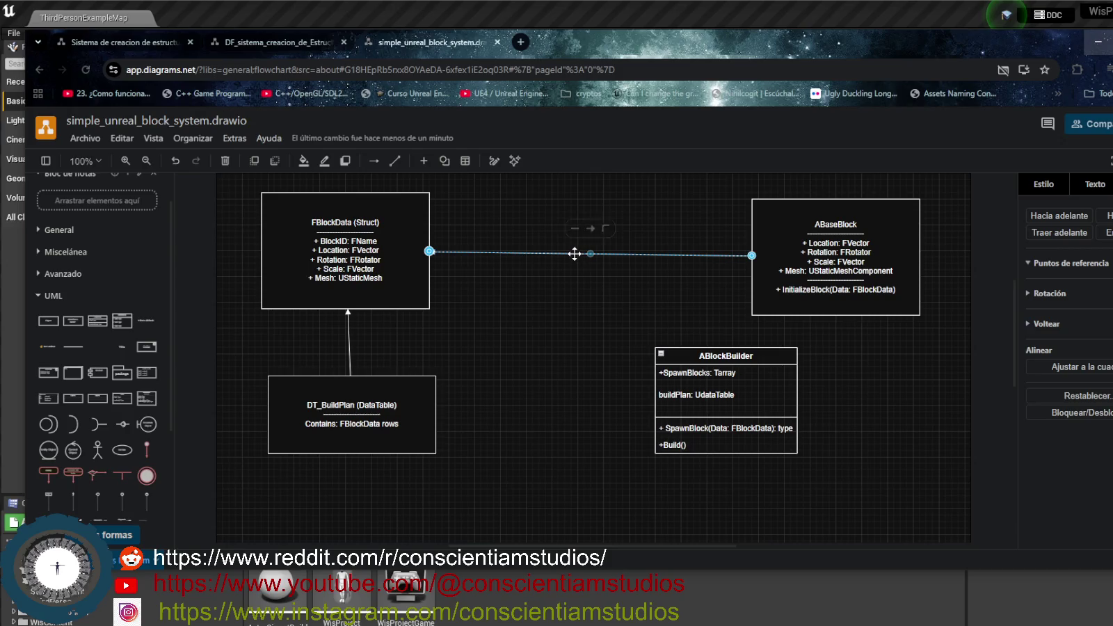
pyautogui.doubleClick(575, 254)
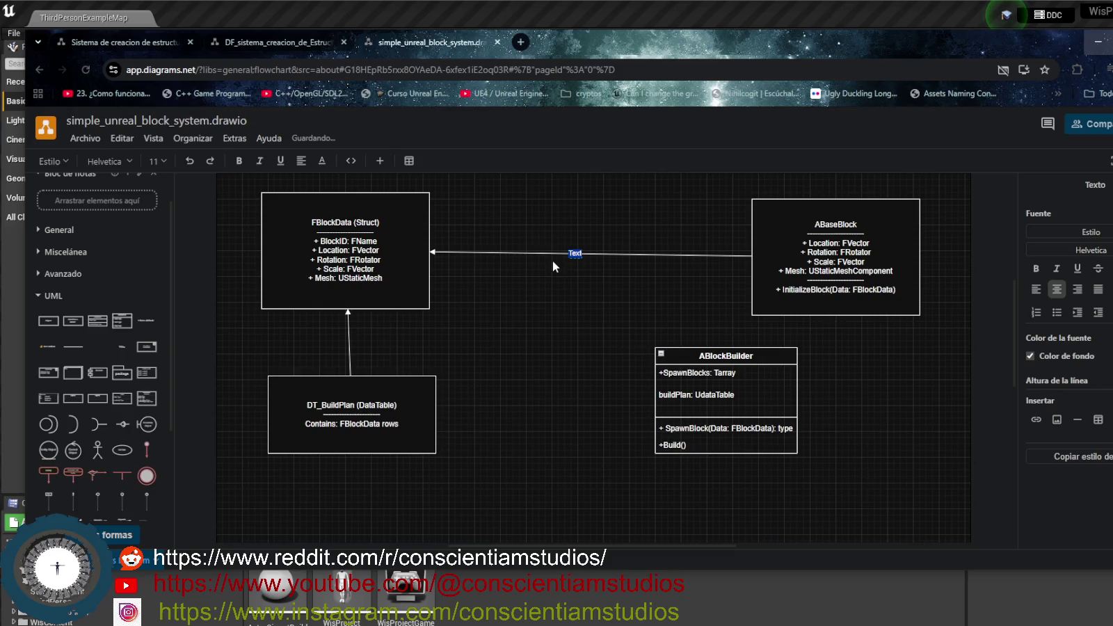
pyautogui.write('PARAMETRO')
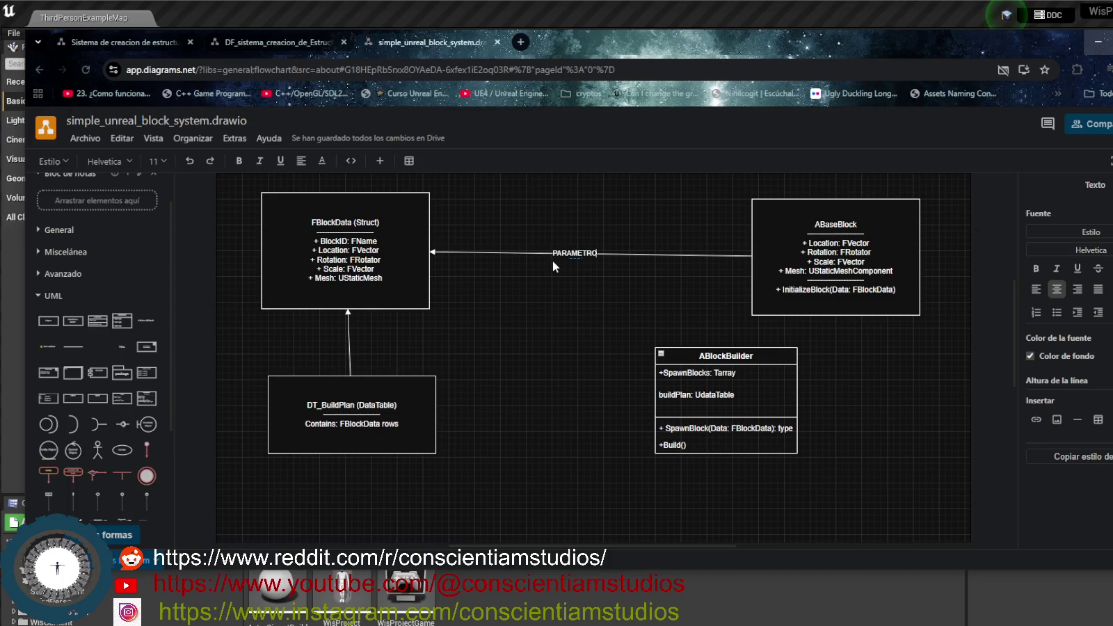
pyautogui.click(532, 285)
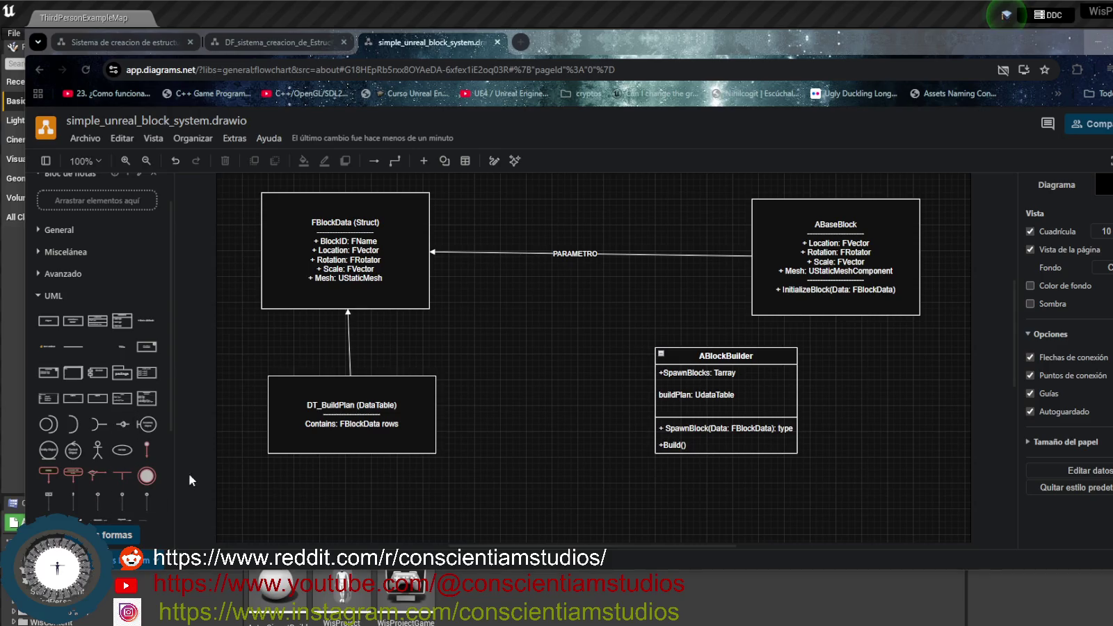
# Insert a dashed Use dependency connector running from ABaseBlock to FBlockData
pyautogui.moveTo(175, 447); pyautogui.dragTo(189, 449)
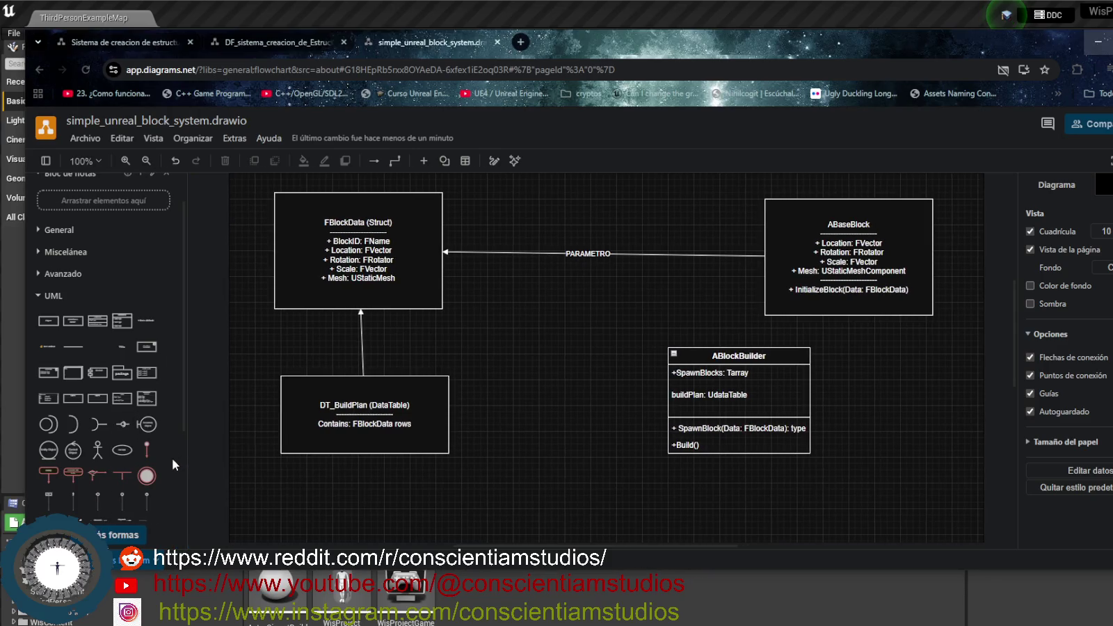
pyautogui.scroll(-3, 173, 458)
pyautogui.moveTo(144, 372)
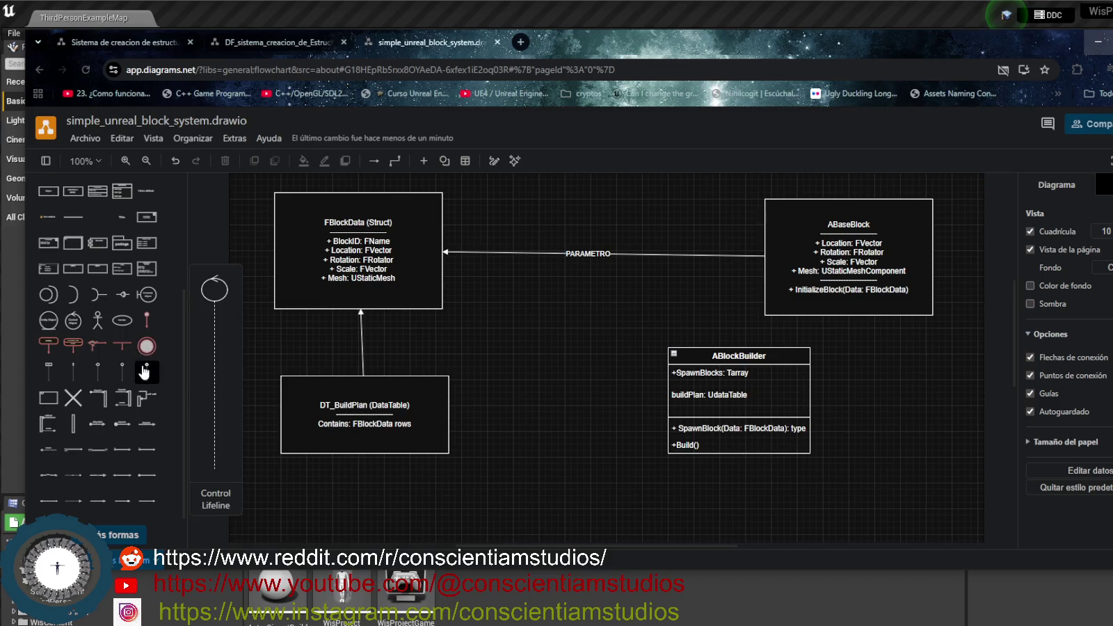
pyautogui.moveTo(96, 374)
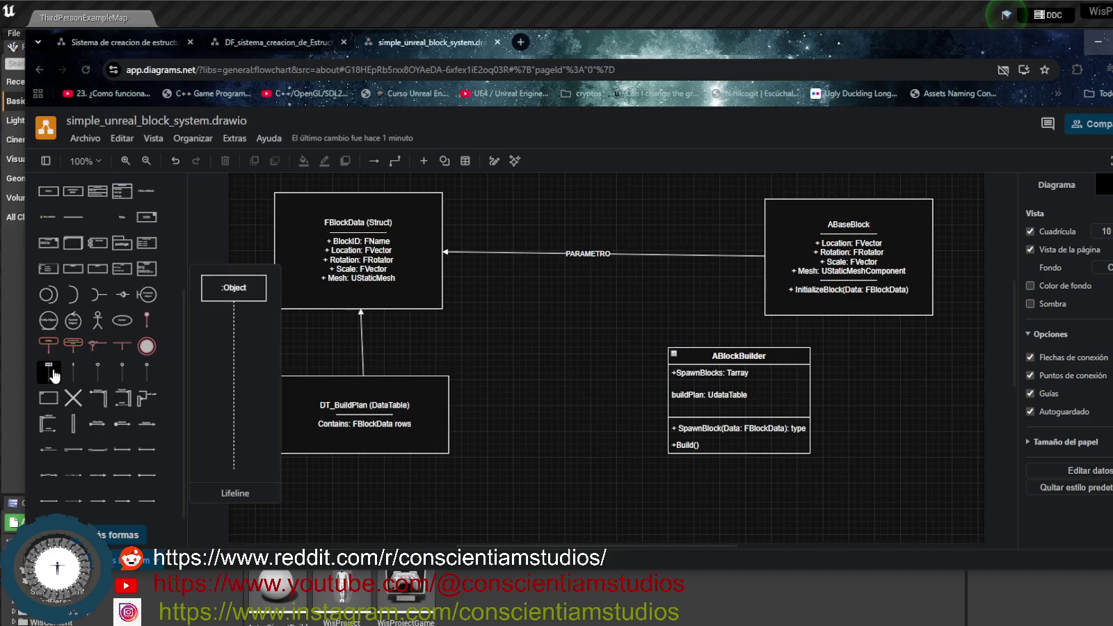
pyautogui.moveTo(106, 457)
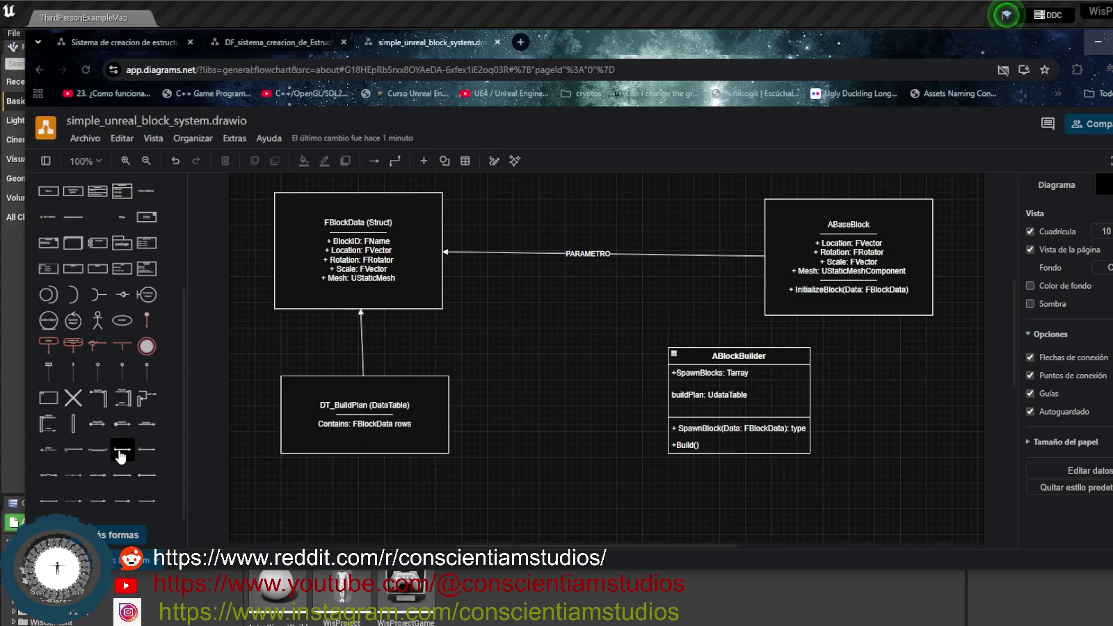
pyautogui.moveTo(125, 479)
pyautogui.moveTo(72, 481)
pyautogui.moveTo(46, 507)
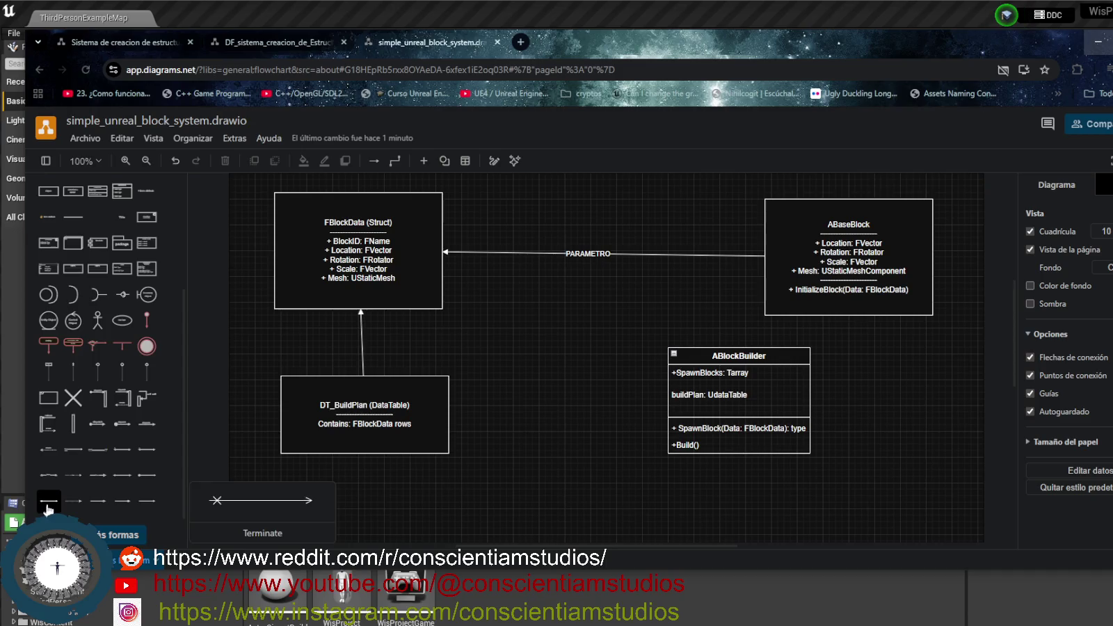
pyautogui.click(74, 480)
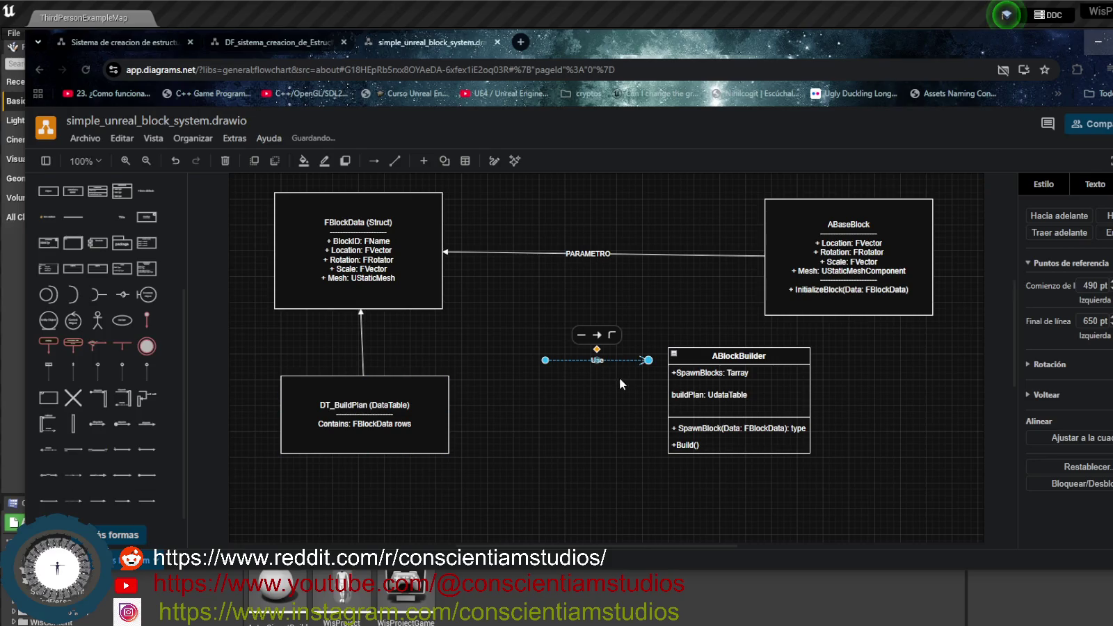
pyautogui.moveTo(546, 359)
pyautogui.mouseDown()
pyautogui.moveTo(473, 272)
pyautogui.moveTo(766, 269)
pyautogui.mouseUp()
pyautogui.moveTo(648, 360); pyautogui.dragTo(443, 265)
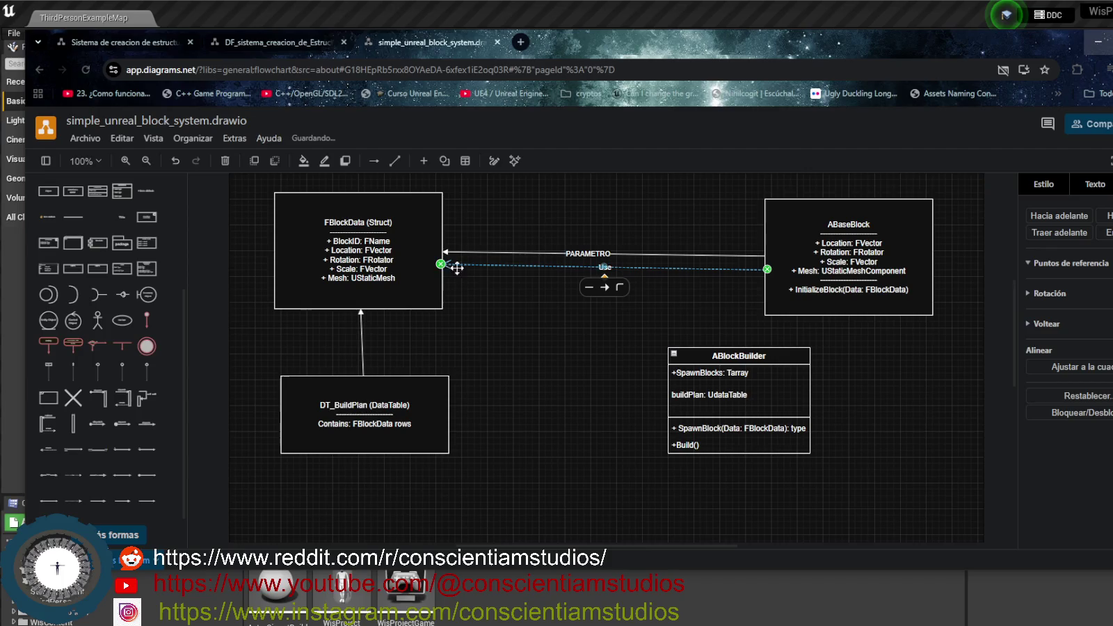
pyautogui.click(546, 309)
# Delete the PARAMETRO connector and shift ABlockBuilder left and down
pyautogui.click(621, 252)
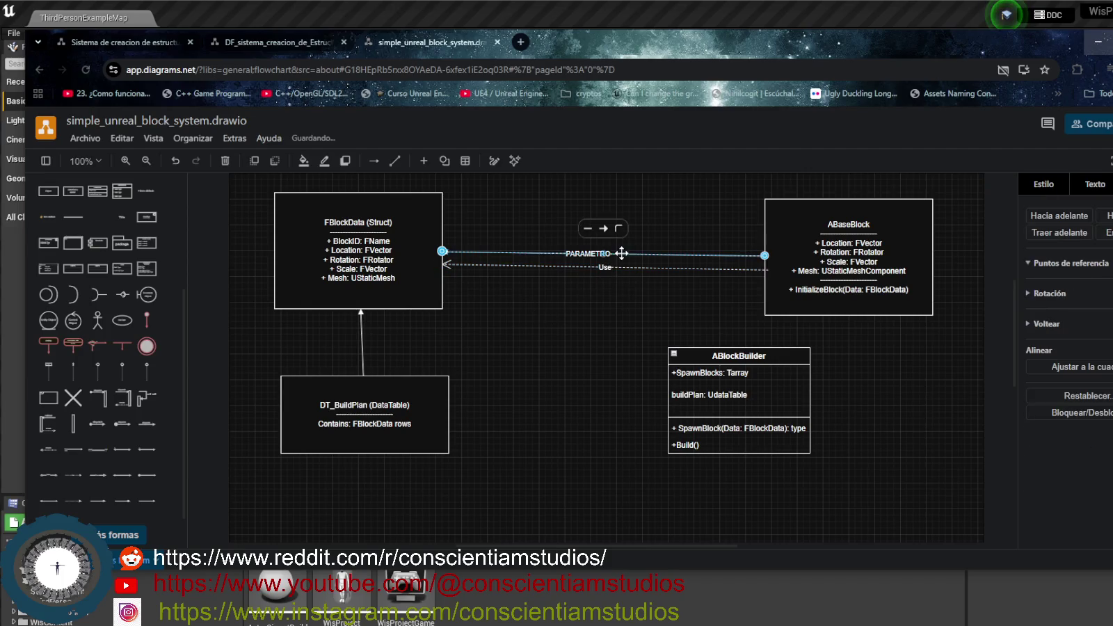
pyautogui.press('Delete')
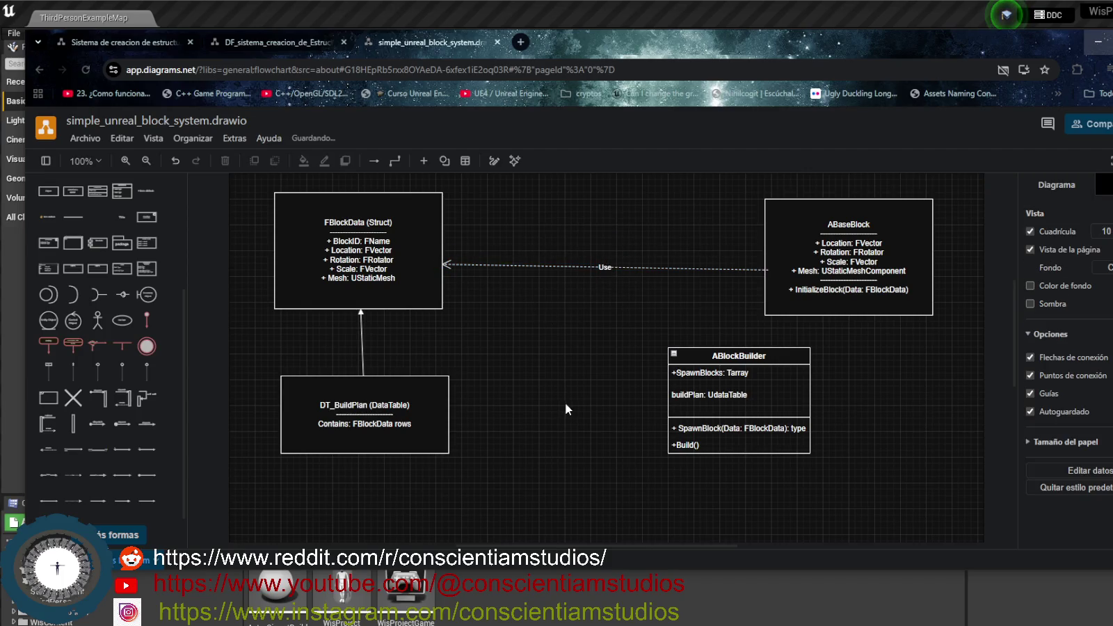
pyautogui.moveTo(788, 358); pyautogui.dragTo(743, 378)
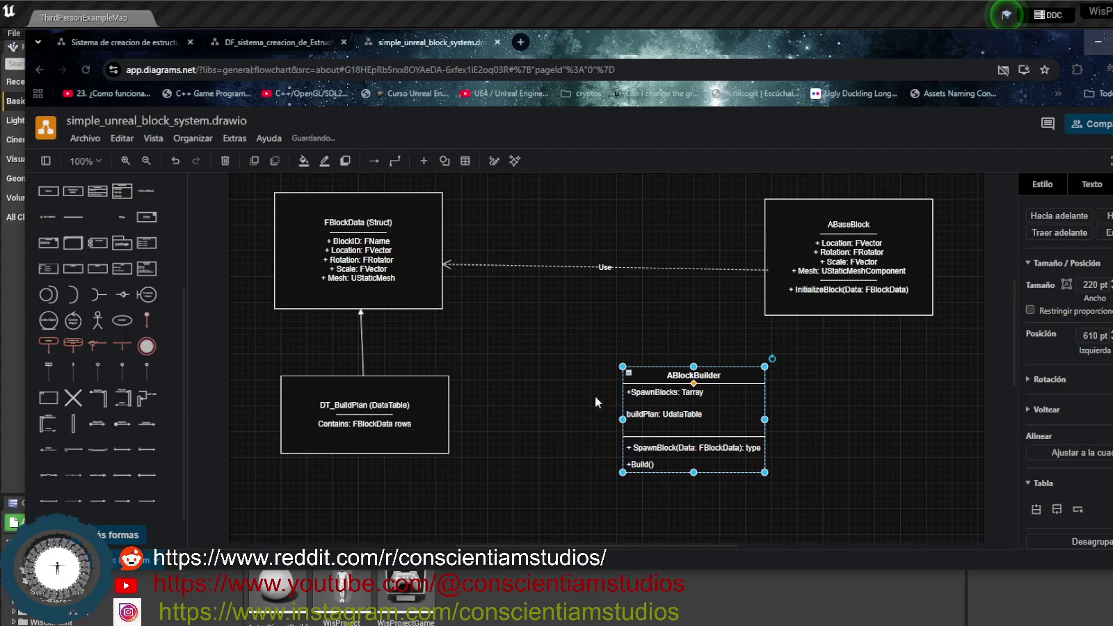
# Nudge ABlockBuilder further left and down, then select the dashed Use connector
pyautogui.moveTo(726, 375); pyautogui.dragTo(707, 401)
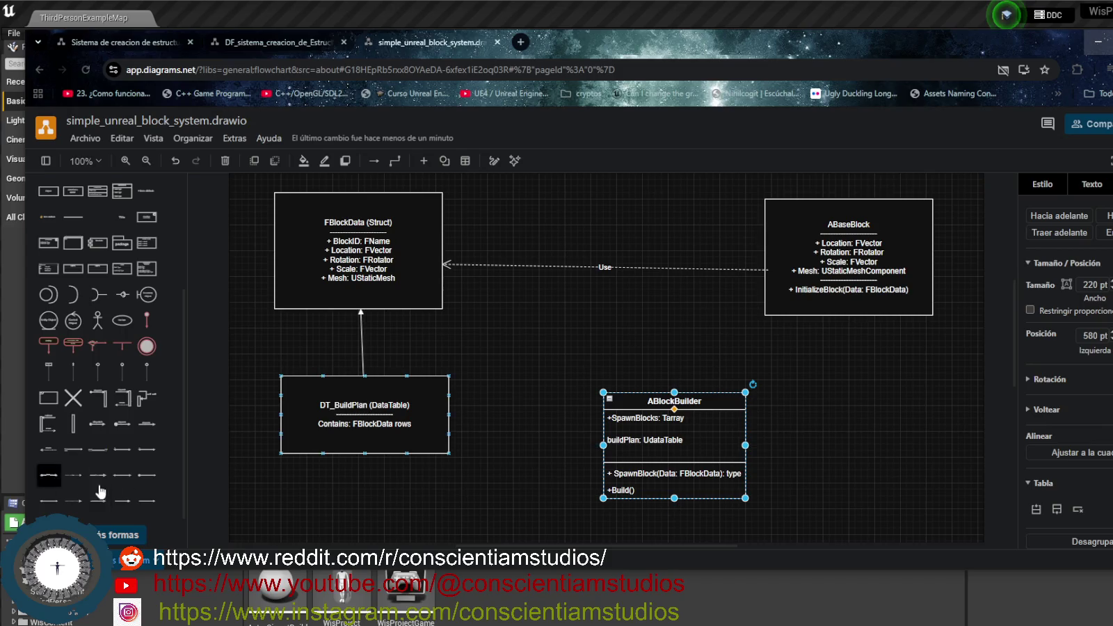
pyautogui.moveTo(101, 447)
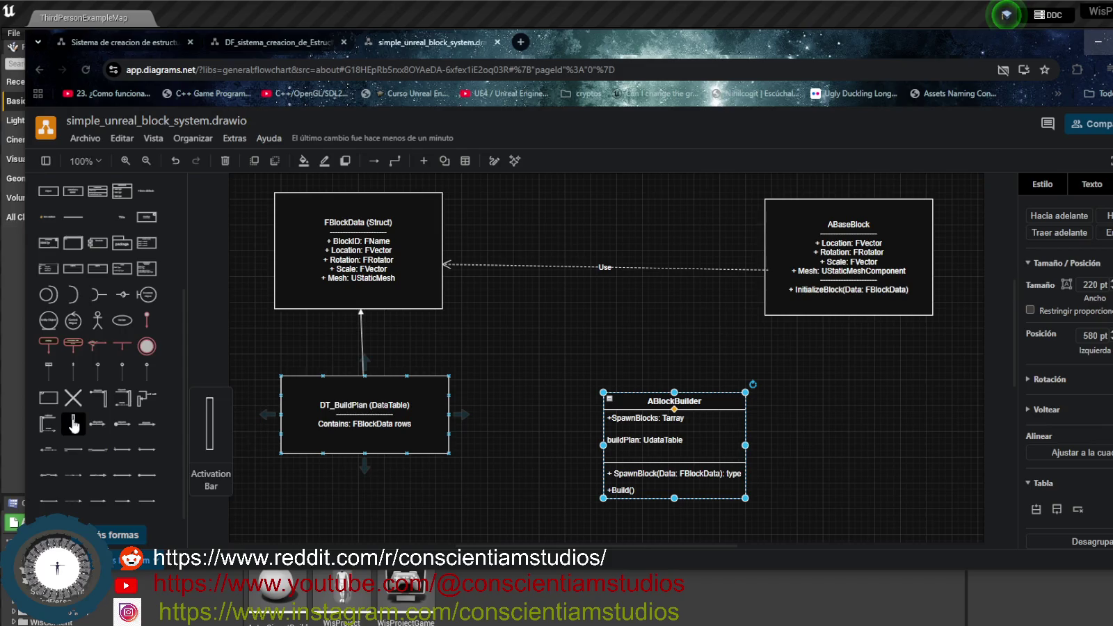
pyautogui.moveTo(78, 377)
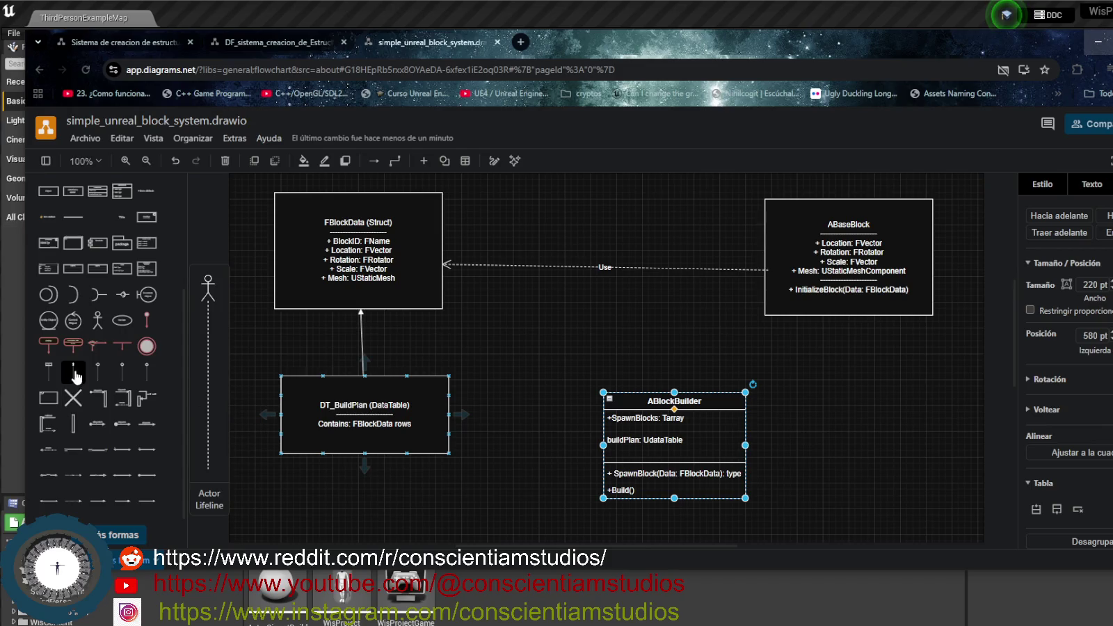
pyautogui.moveTo(45, 376)
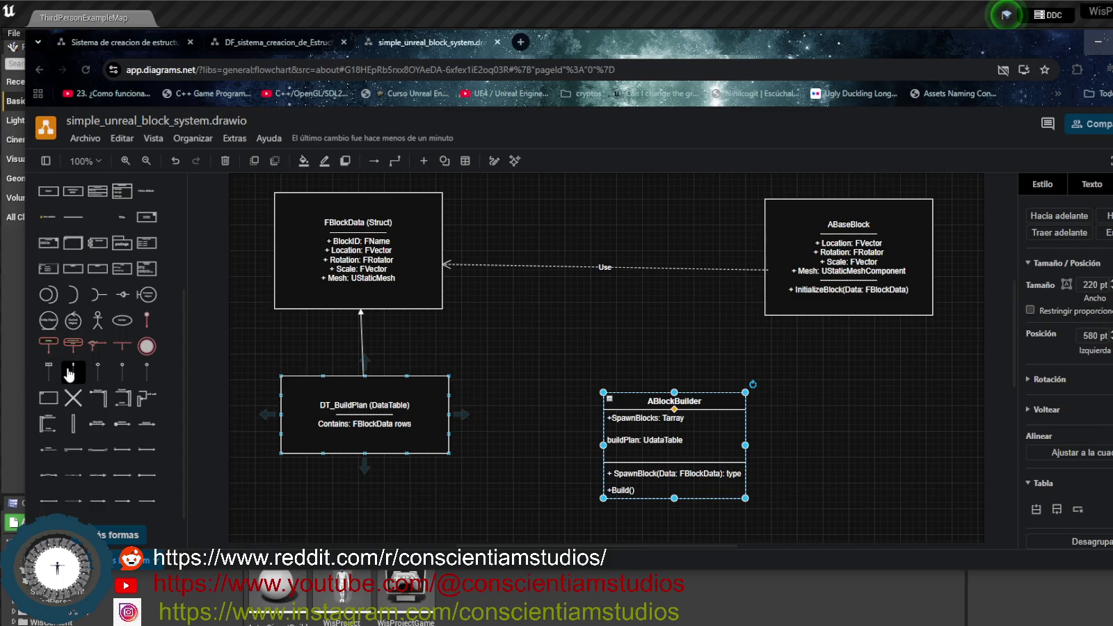
pyautogui.moveTo(96, 325)
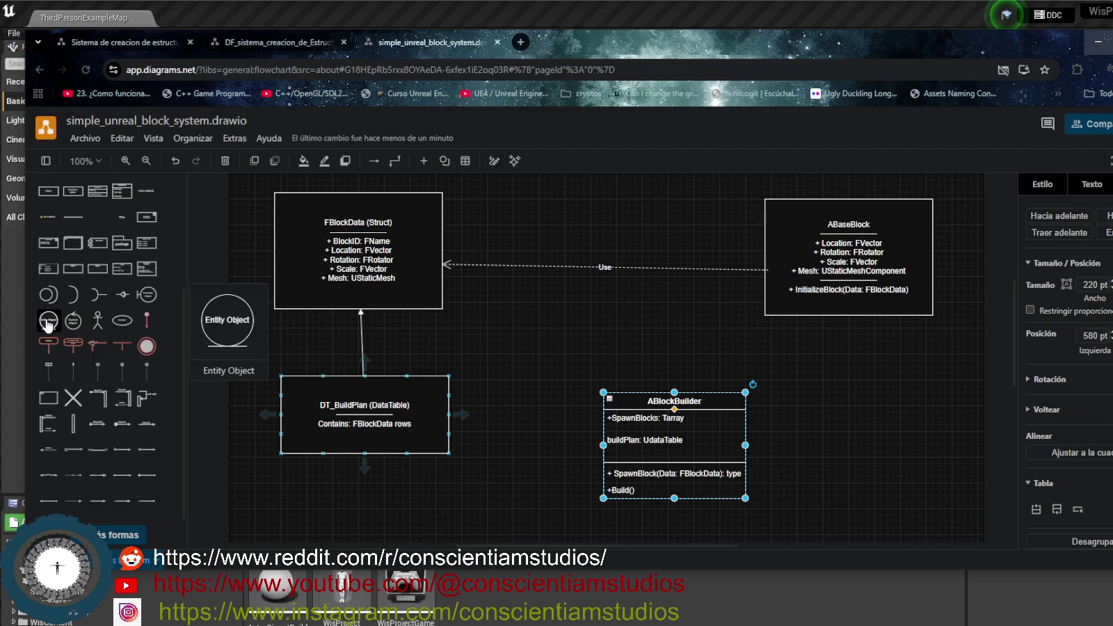
pyautogui.moveTo(52, 298)
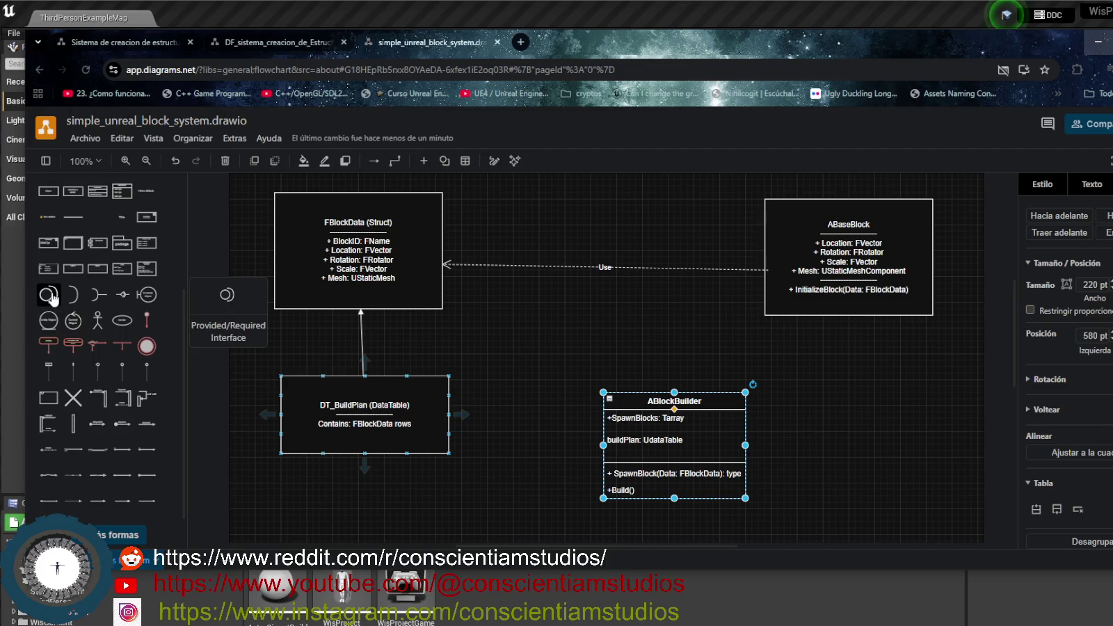
pyautogui.moveTo(81, 226)
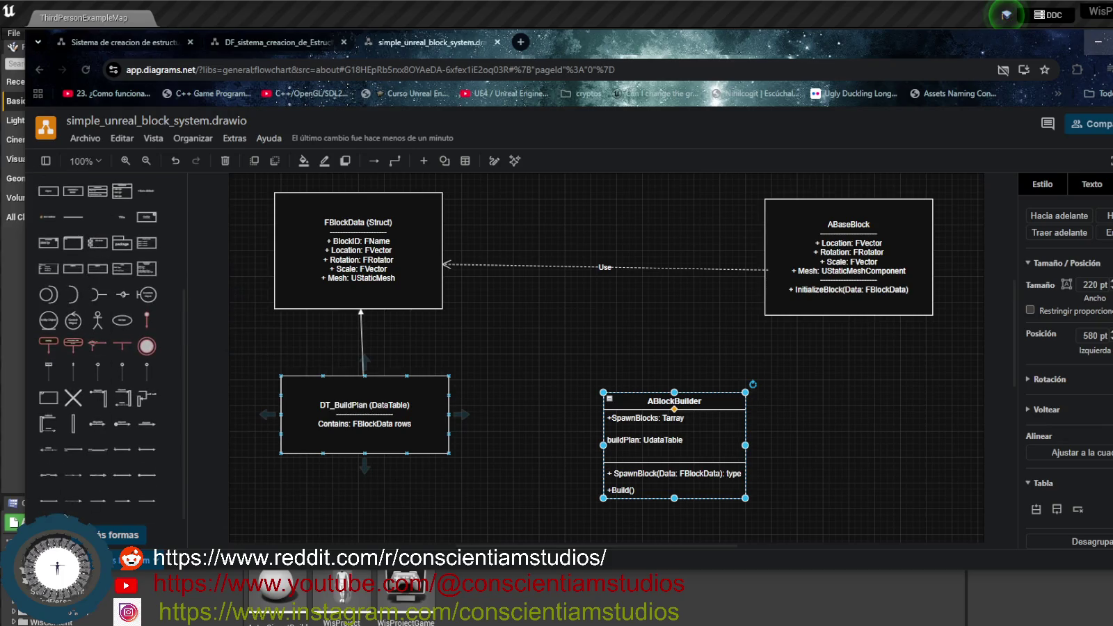
pyautogui.moveTo(65, 511)
pyautogui.click(1006, 14)
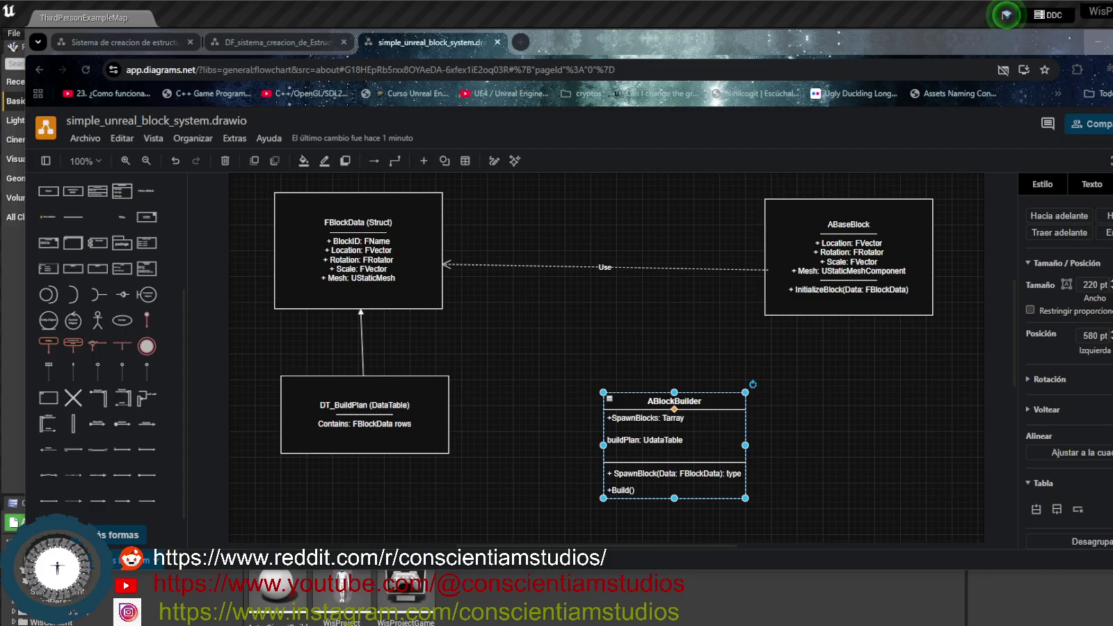
pyautogui.click(611, 267)
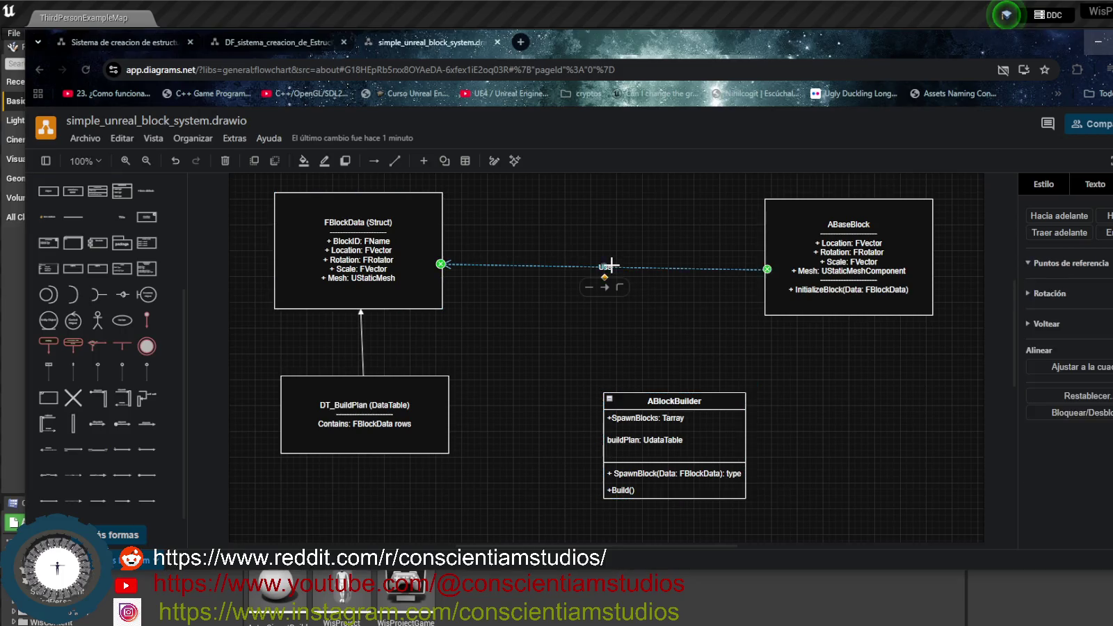
# Append 'Dependency' to the dashed connector's label so it reads 'Use Dependency'
pyautogui.doubleClick(611, 266)
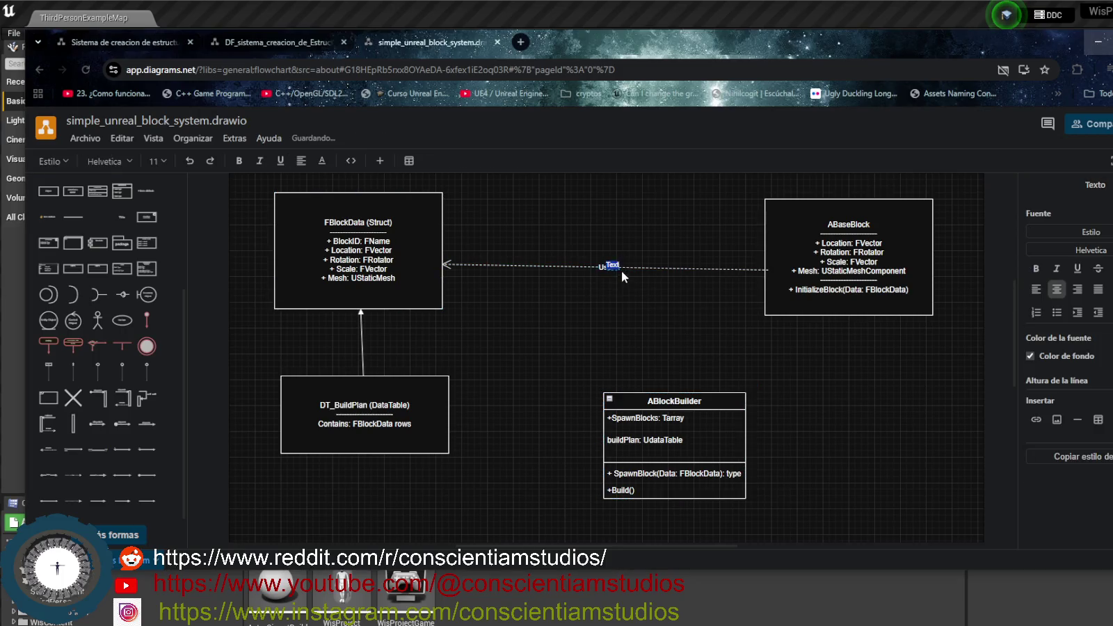
pyautogui.click(616, 289)
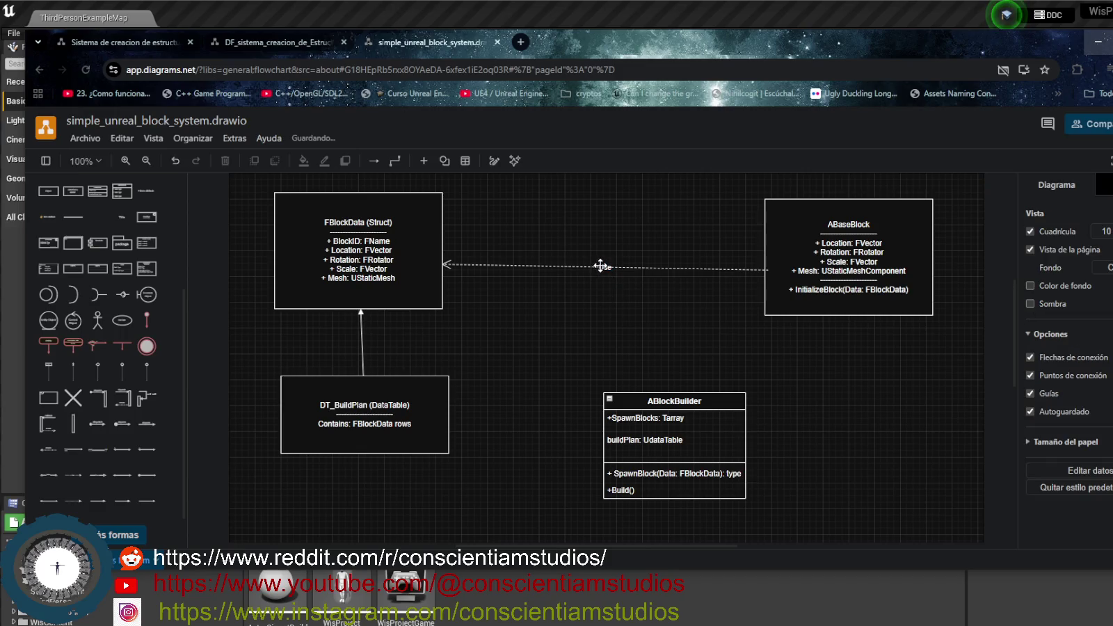
pyautogui.click(605, 266)
pyautogui.doubleClick(605, 266)
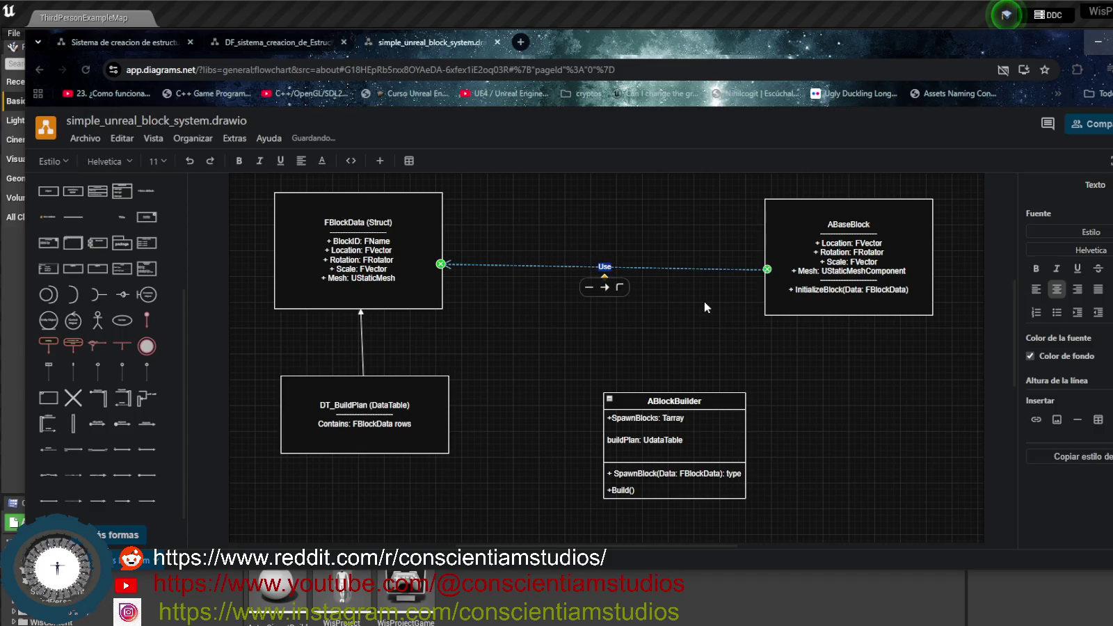
pyautogui.write('Dependen')
pyautogui.write('cy')
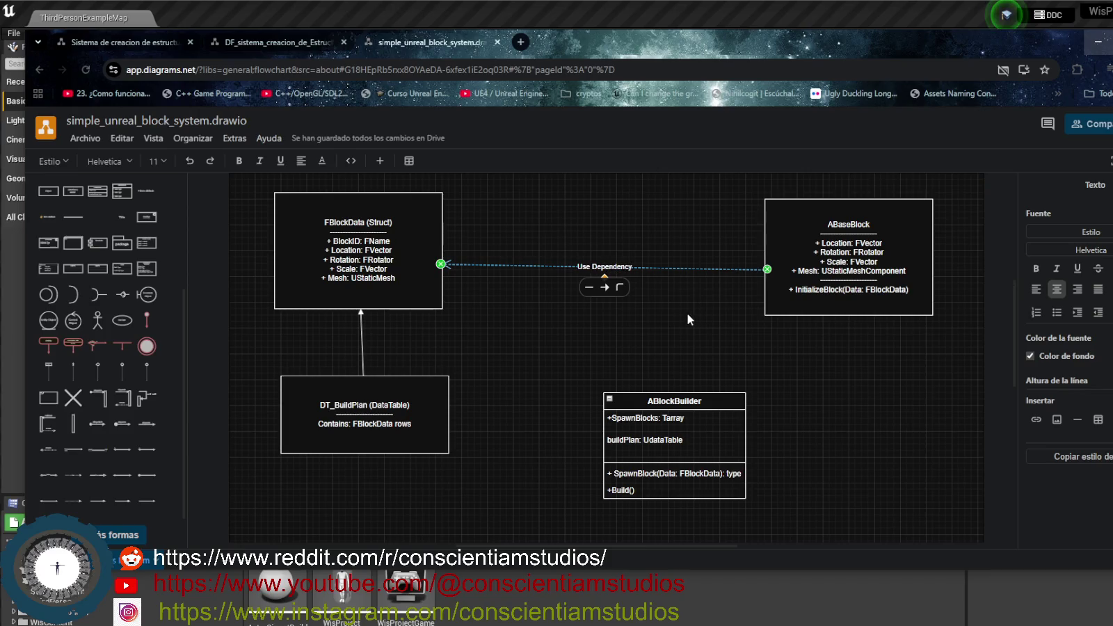
pyautogui.click(603, 345)
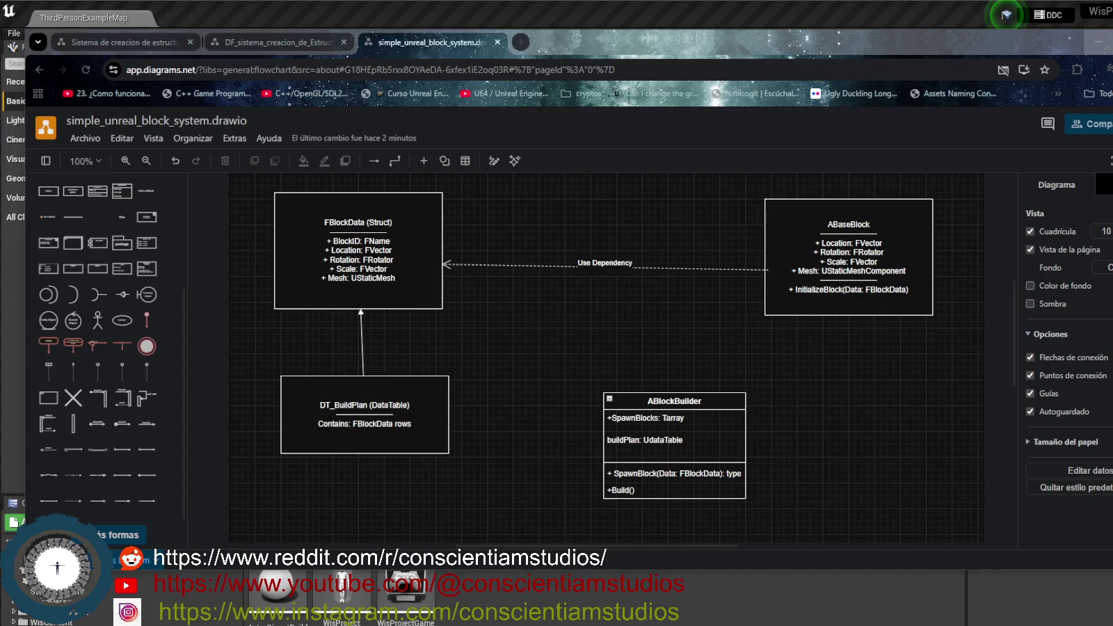
# Minimize the browser window holding the diagram to return to Unreal Editor
pyautogui.click(1099, 42)
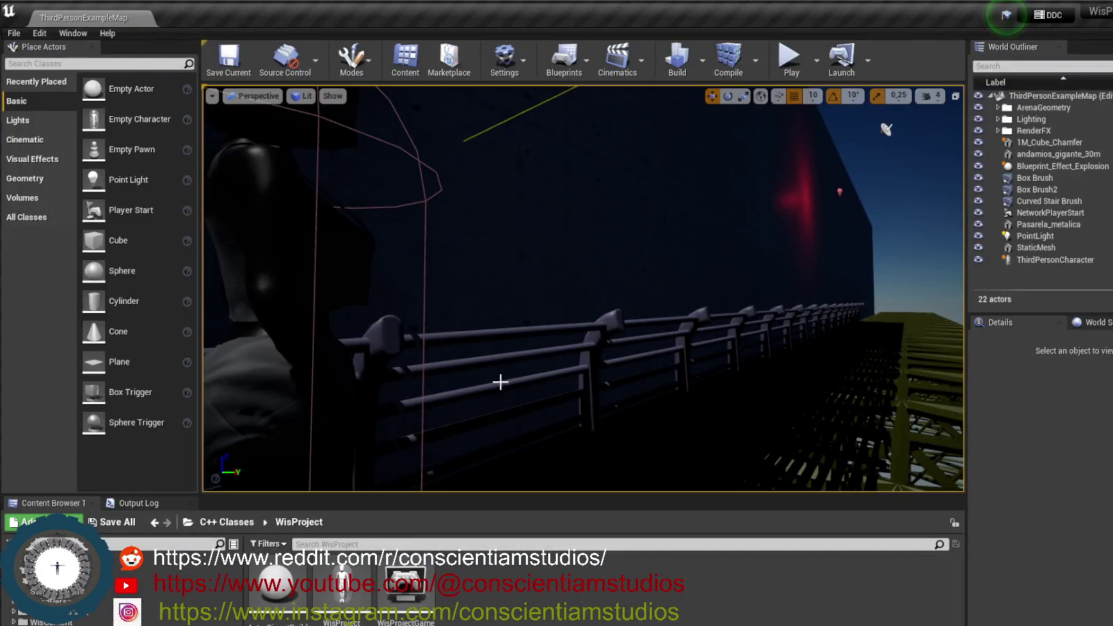
# Duplicate the andamios_gigante_30m truss, rotate it 90° upright, and place it at X 370
pyautogui.moveTo(499, 380)
pyautogui.mouseDown()
pyautogui.moveTo(601, 308)
pyautogui.moveTo(605, 293)
pyautogui.moveTo(947, 281)
pyautogui.moveTo(450, 278)
pyautogui.moveTo(487, 272)
pyautogui.moveTo(908, 313)
pyautogui.moveTo(554, 211)
pyautogui.moveTo(635, 319)
pyautogui.mouseUp()
pyautogui.click(674, 284)
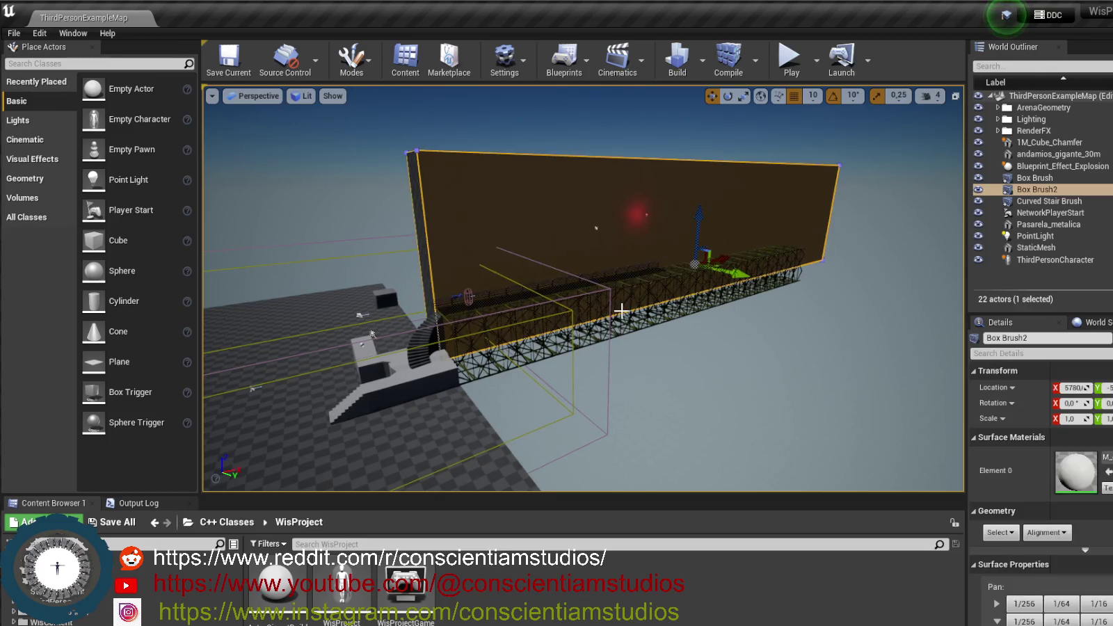
pyautogui.click(636, 315)
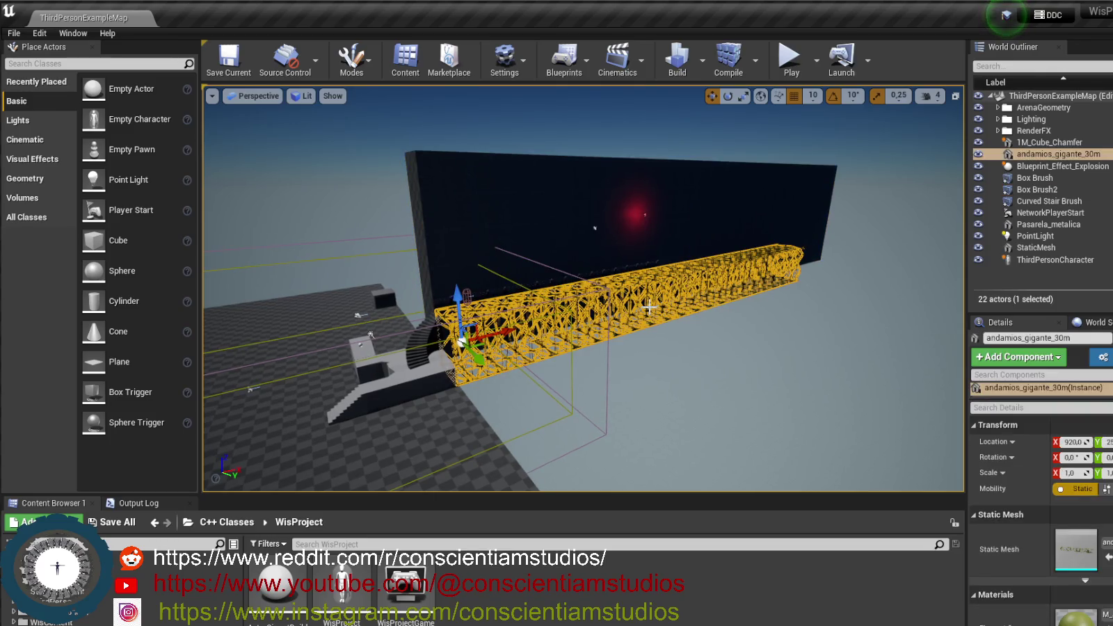
pyautogui.hotkey('ctrl', 'w')
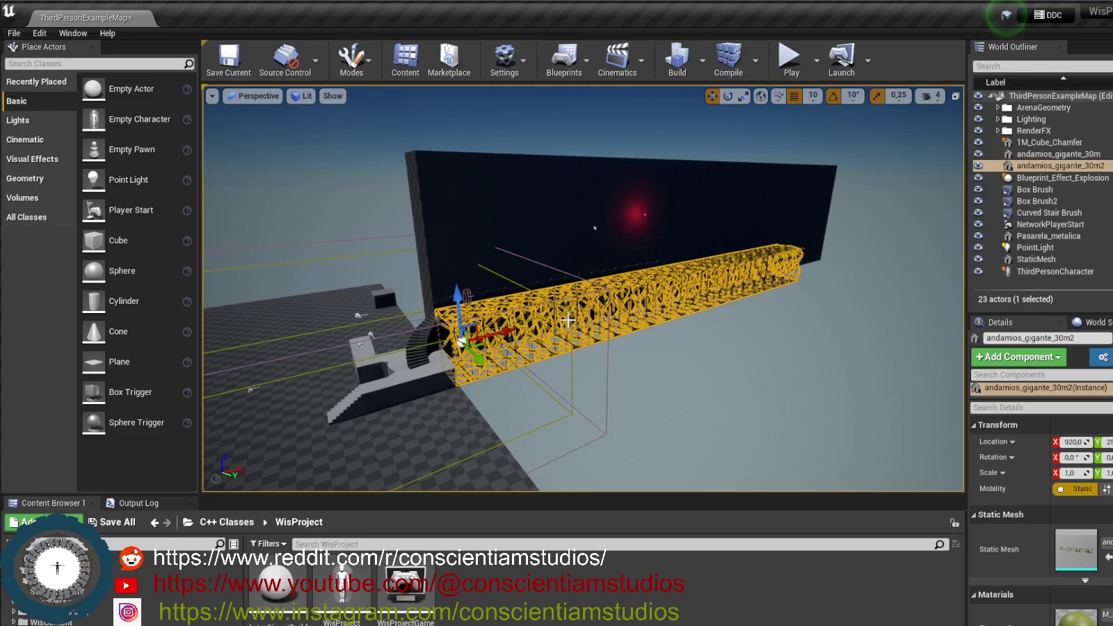
pyautogui.press('e')
pyautogui.moveTo(430, 281); pyautogui.dragTo(452, 240)
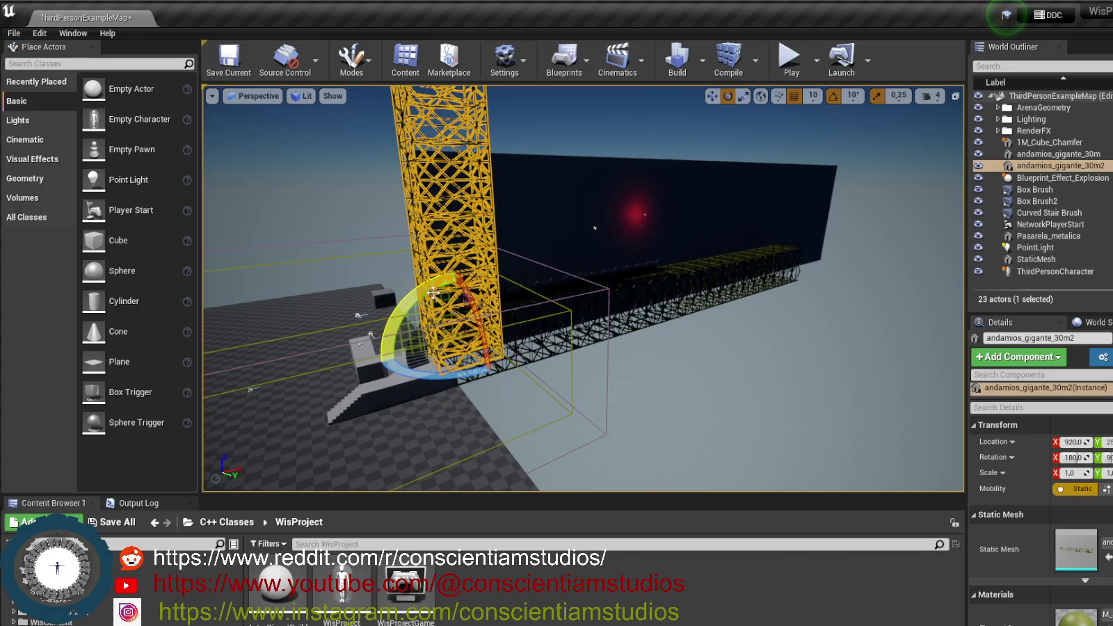
pyautogui.press('w')
pyautogui.moveTo(457, 295)
pyautogui.mouseDown()
pyautogui.moveTo(456, 204)
pyautogui.moveTo(453, 233)
pyautogui.moveTo(456, 224)
pyautogui.mouseUp()
pyautogui.moveTo(508, 261); pyautogui.dragTo(433, 279)
pyautogui.press('f')
pyautogui.moveTo(551, 299)
pyautogui.mouseDown()
pyautogui.moveTo(535, 320)
pyautogui.moveTo(551, 299)
pyautogui.moveTo(437, 296)
pyautogui.moveTo(462, 298)
pyautogui.mouseUp()
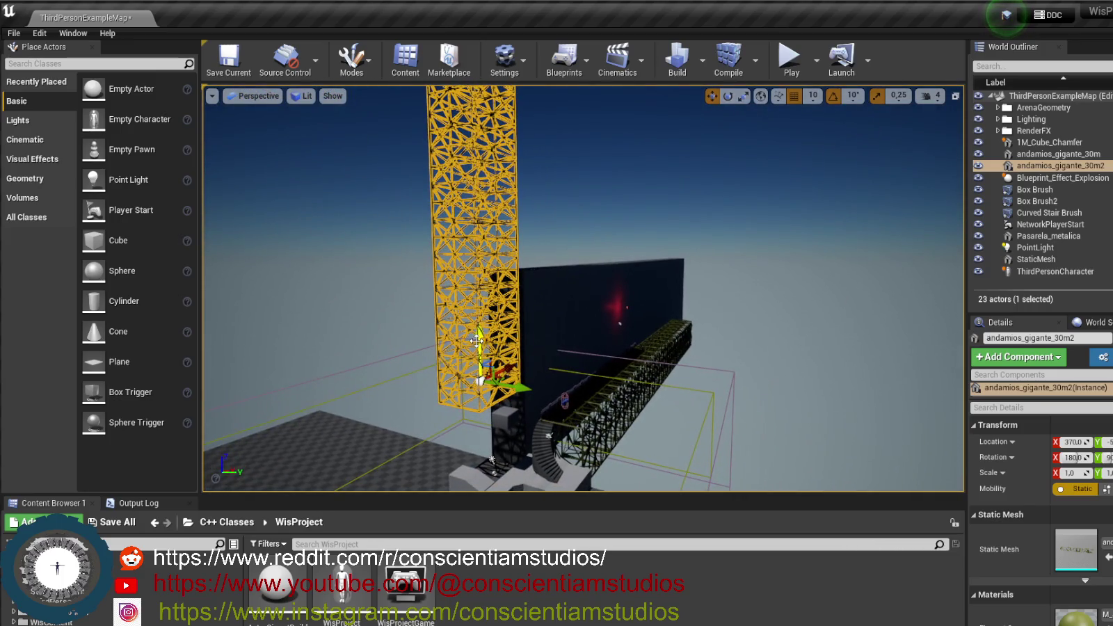
pyautogui.moveTo(480, 351); pyautogui.dragTo(491, 409)
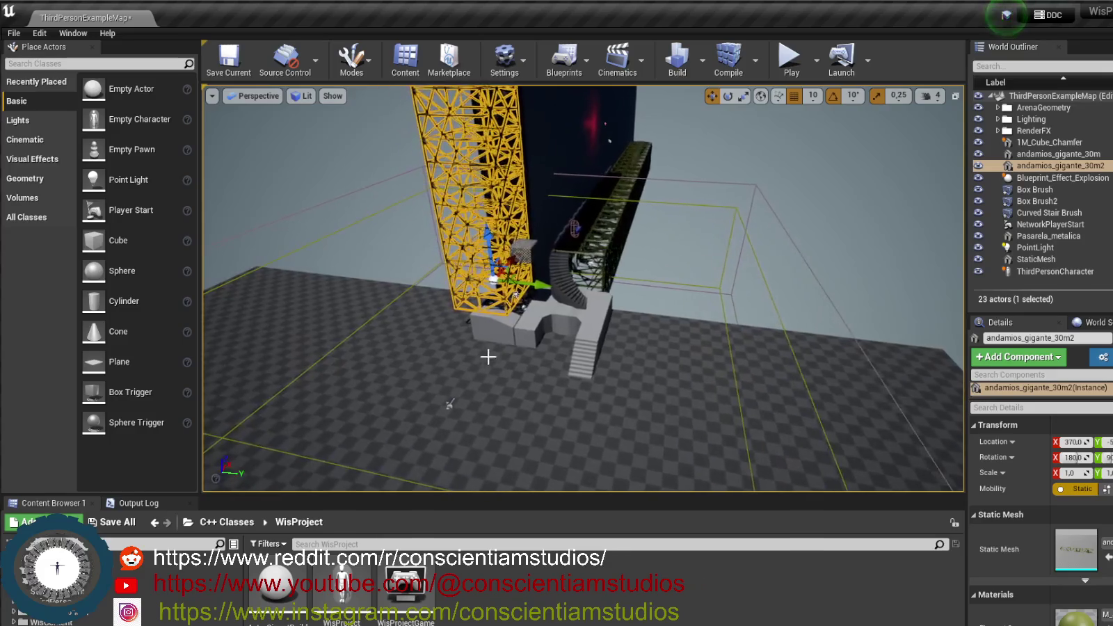
# Move Ramp_StaticMesh along X to -370 and reselect the andamios_gigante_30m2 truss
pyautogui.click(516, 346)
pyautogui.moveTo(533, 315); pyautogui.dragTo(527, 330)
pyautogui.click(516, 295)
pyautogui.click(452, 200)
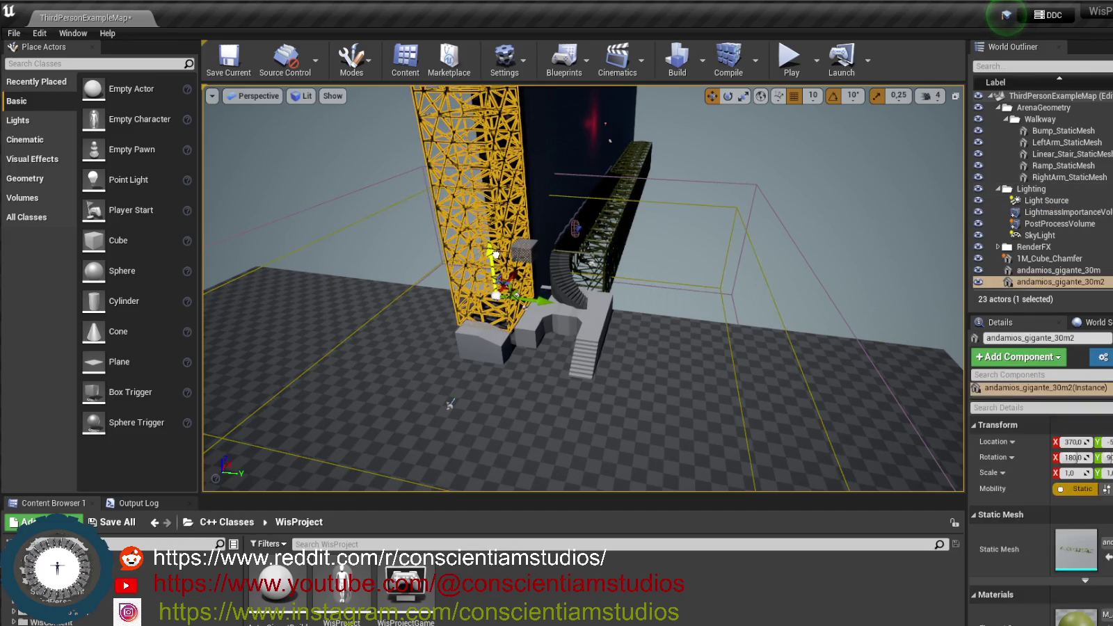
pyautogui.moveTo(583, 288)
pyautogui.mouseDown()
pyautogui.moveTo(604, 327)
pyautogui.moveTo(608, 285)
pyautogui.moveTo(604, 264)
pyautogui.moveTo(606, 296)
pyautogui.moveTo(595, 258)
pyautogui.mouseUp()
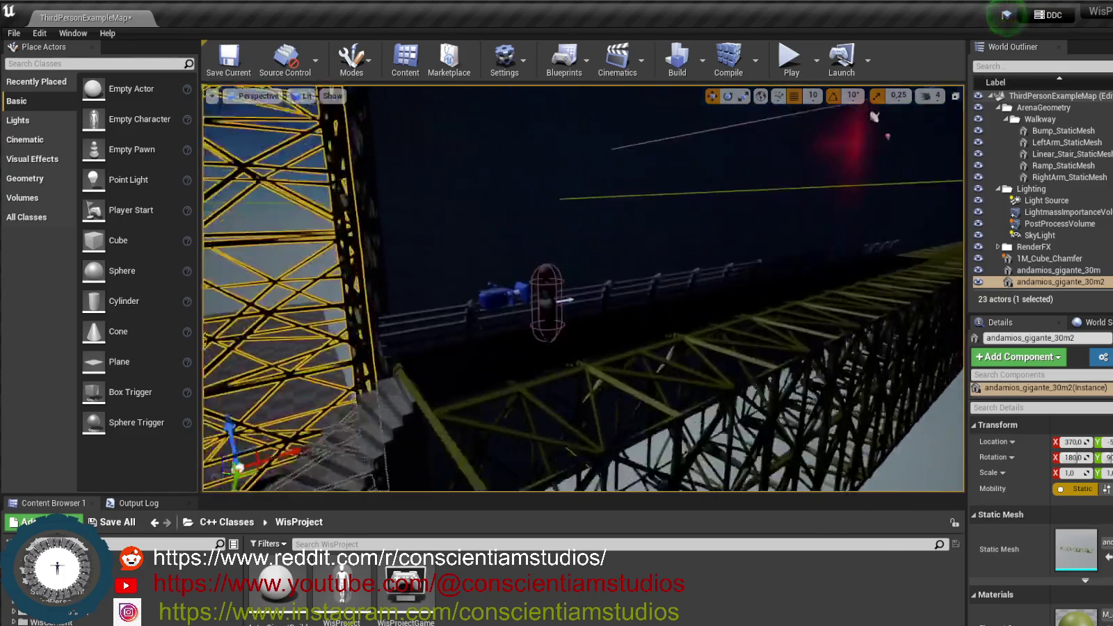
# Select the ThirdPersonCharacter standing on the scaffolding walkway
pyautogui.click(535, 303)
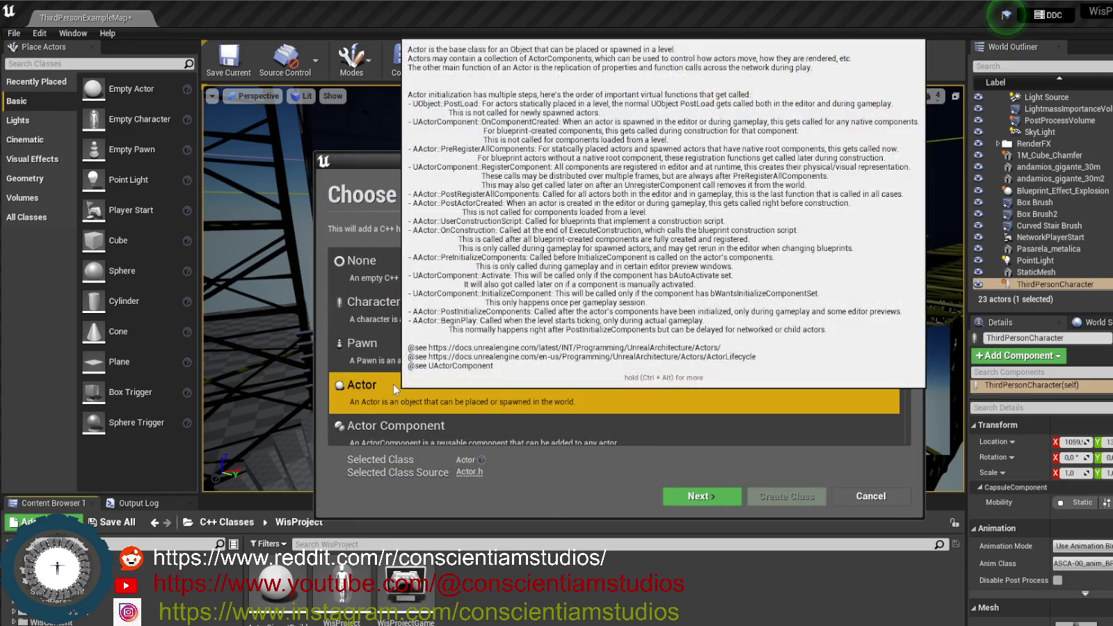
# Create an Actor-based C++ class named BaseBlock and reload the changed project files
pyautogui.click(393, 385)
pyautogui.click(701, 497)
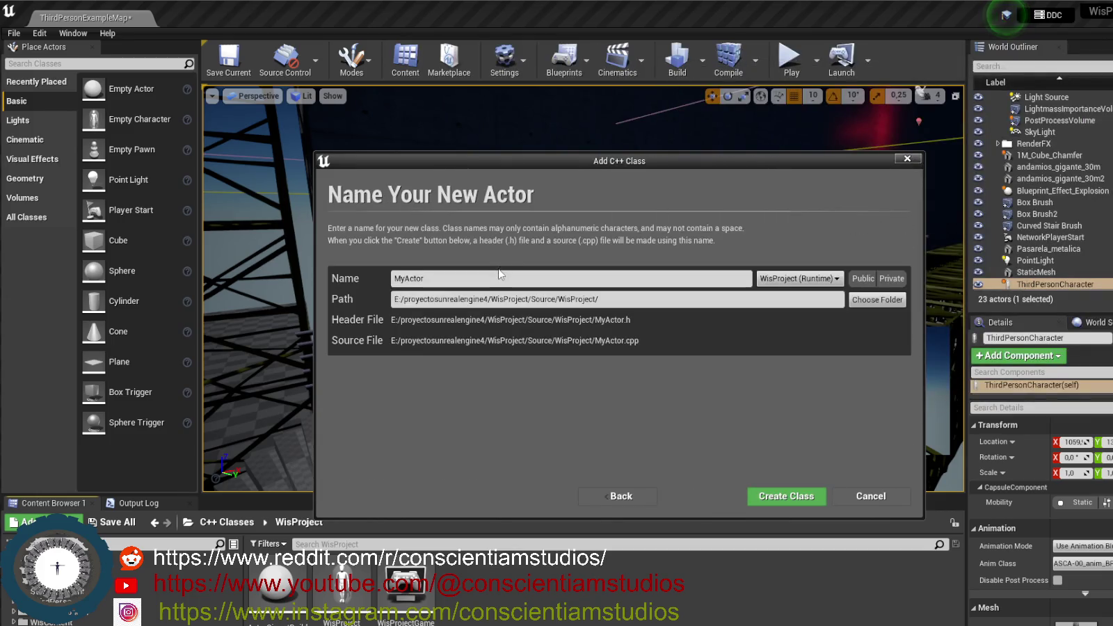
pyautogui.press('BackSpace')
pyautogui.press('BackSpace')
pyautogui.press('BackSpace')
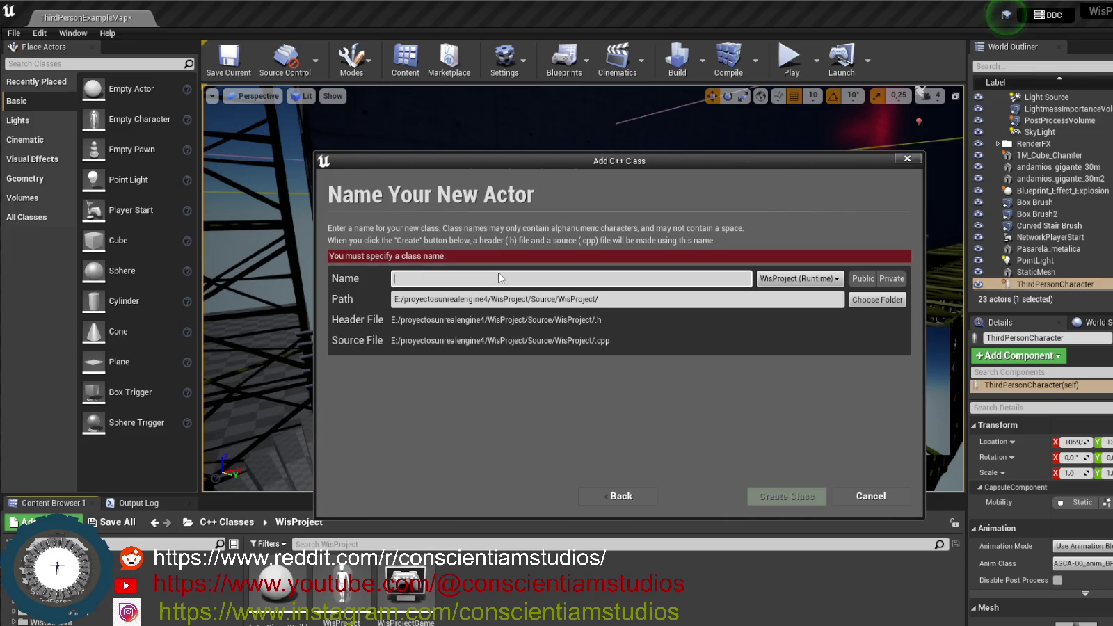
pyautogui.write('Base')
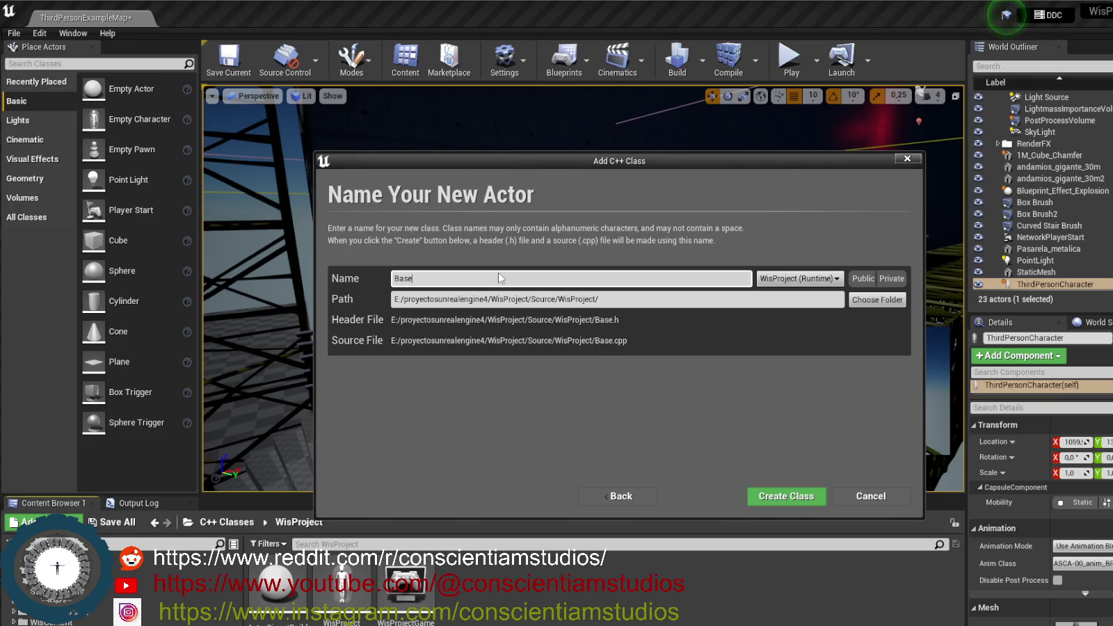
pyautogui.write('Block')
pyautogui.click(788, 498)
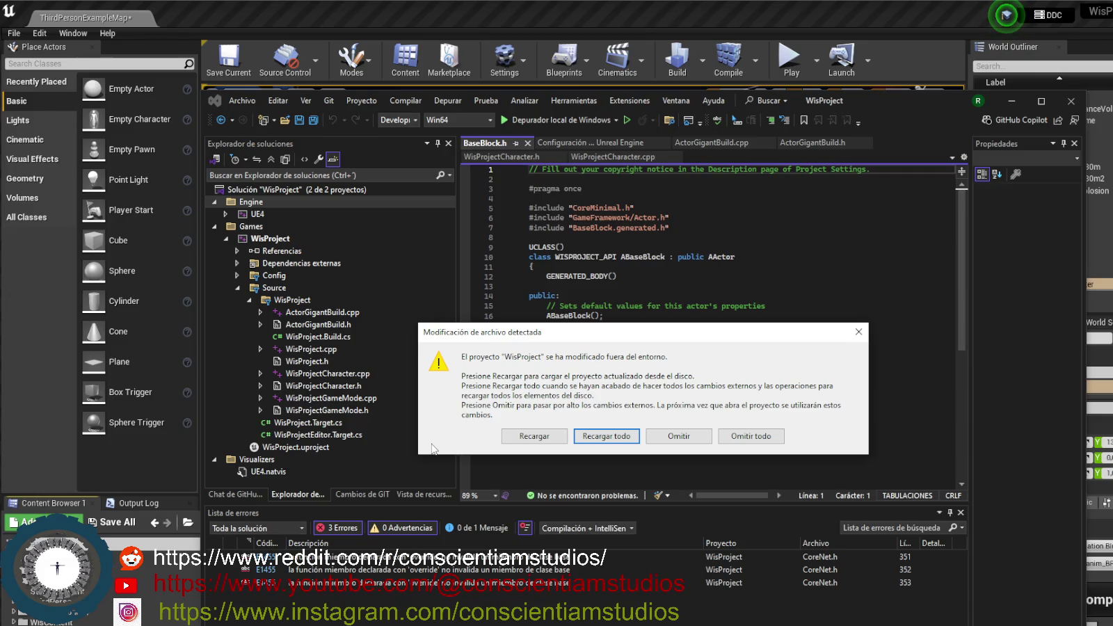
pyautogui.click(588, 438)
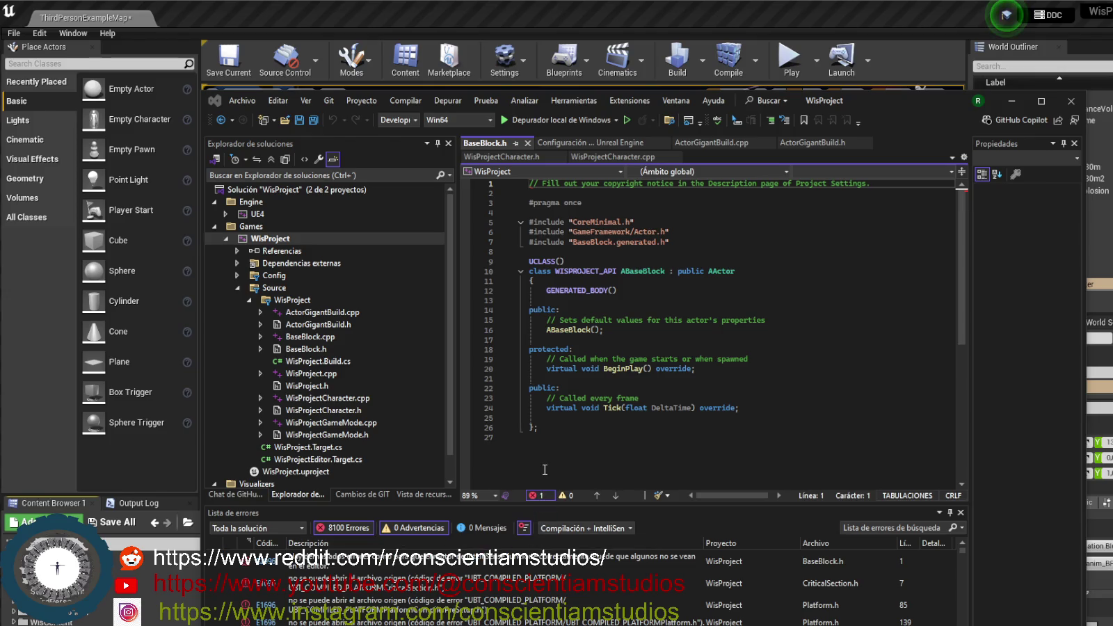
# Review line 13 of the reloaded BaseBlock.h, then close Visual Studio
pyautogui.scroll(-1, 559, 597)
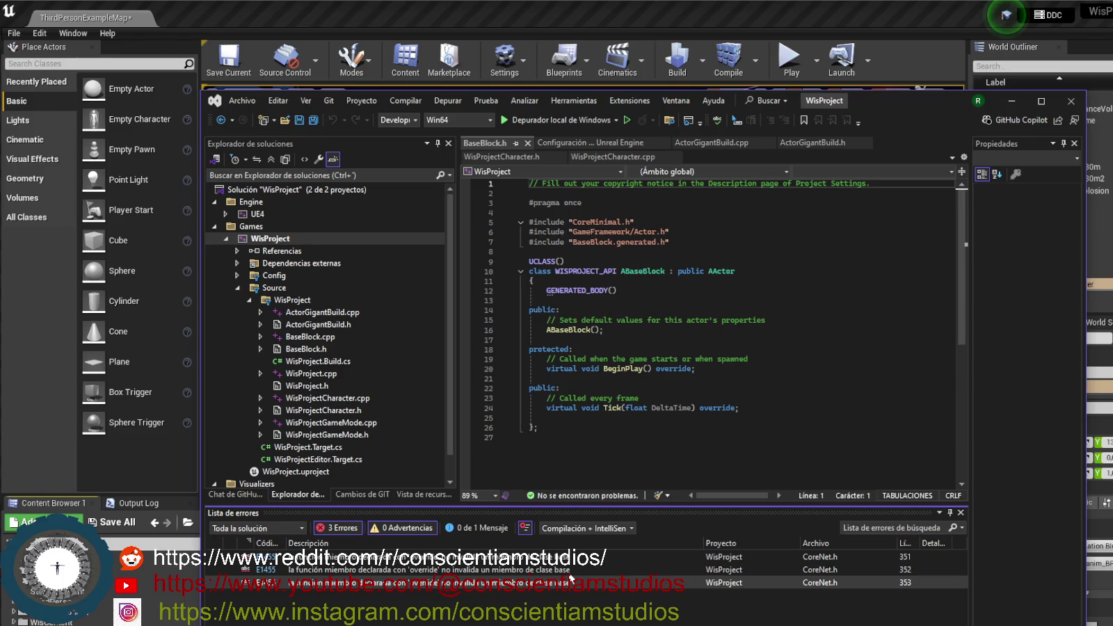
pyautogui.click(785, 300)
pyautogui.moveTo(912, 114); pyautogui.dragTo(855, 73)
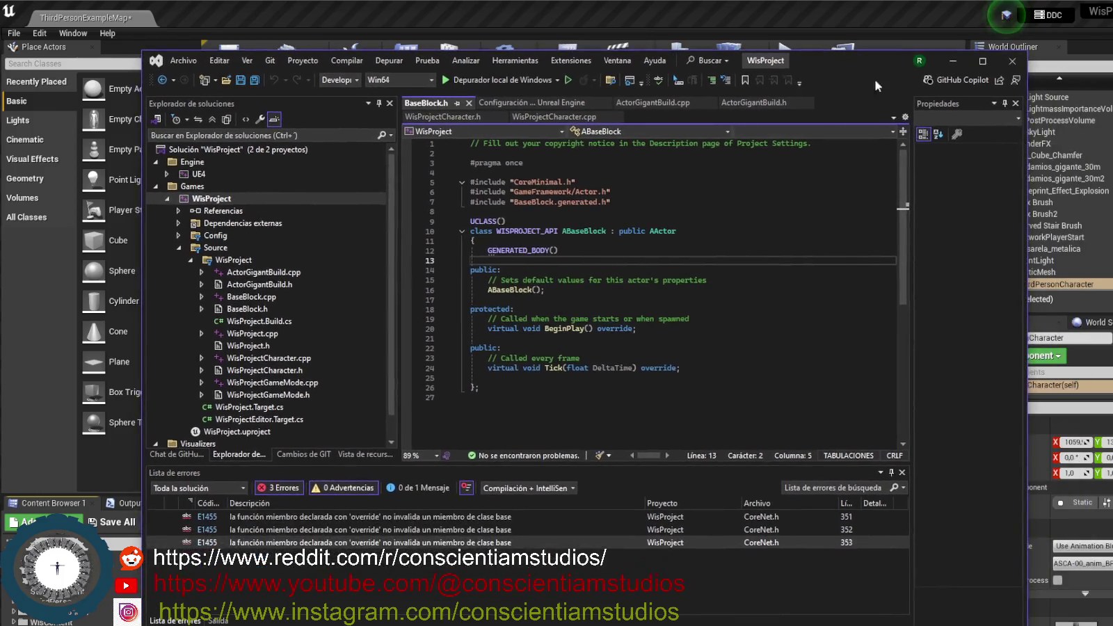
pyautogui.click(1012, 62)
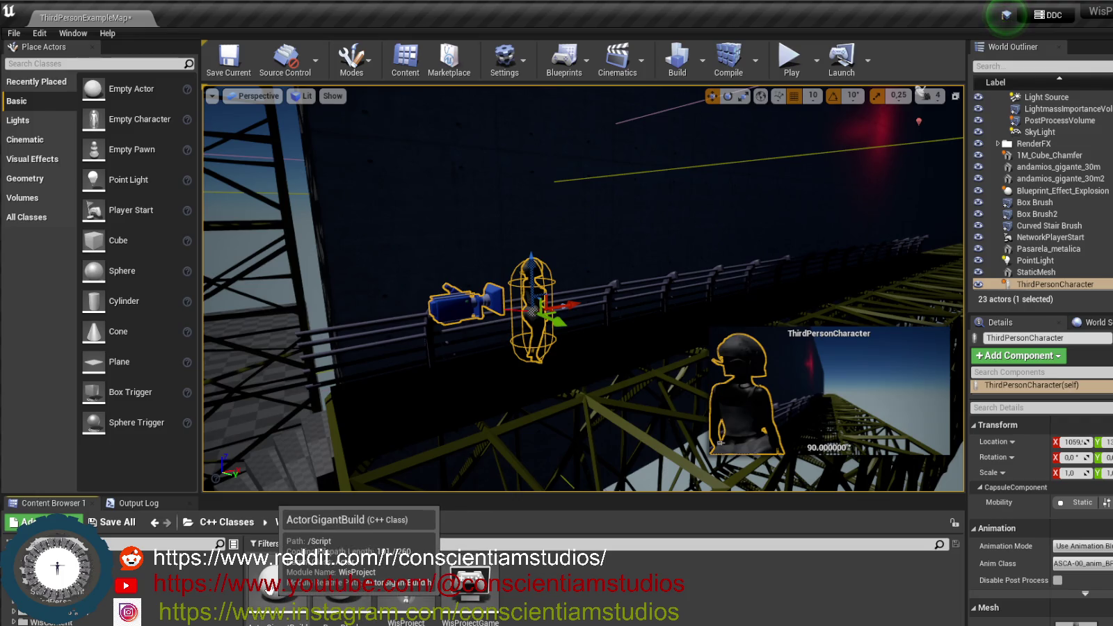
# Select the new BaseBlock C++ class in the Content Browser, then minimize Visual Studio
pyautogui.click(347, 588)
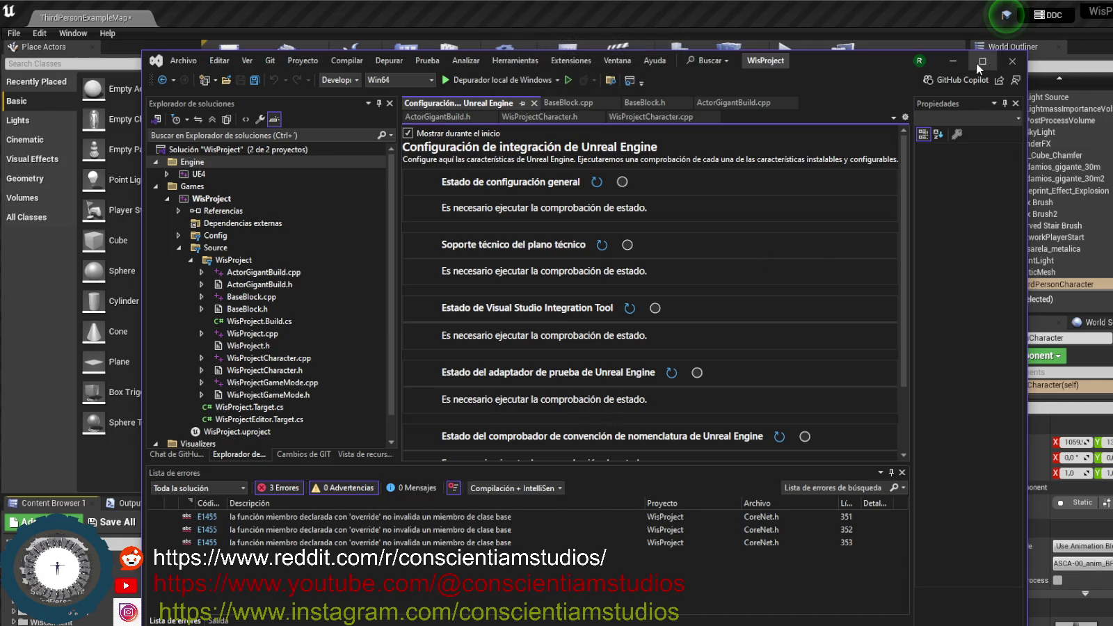
pyautogui.click(954, 61)
# Compile the WisProject C++ code from the Unreal toolbar and select Box Brush2 in the level
pyautogui.click(727, 56)
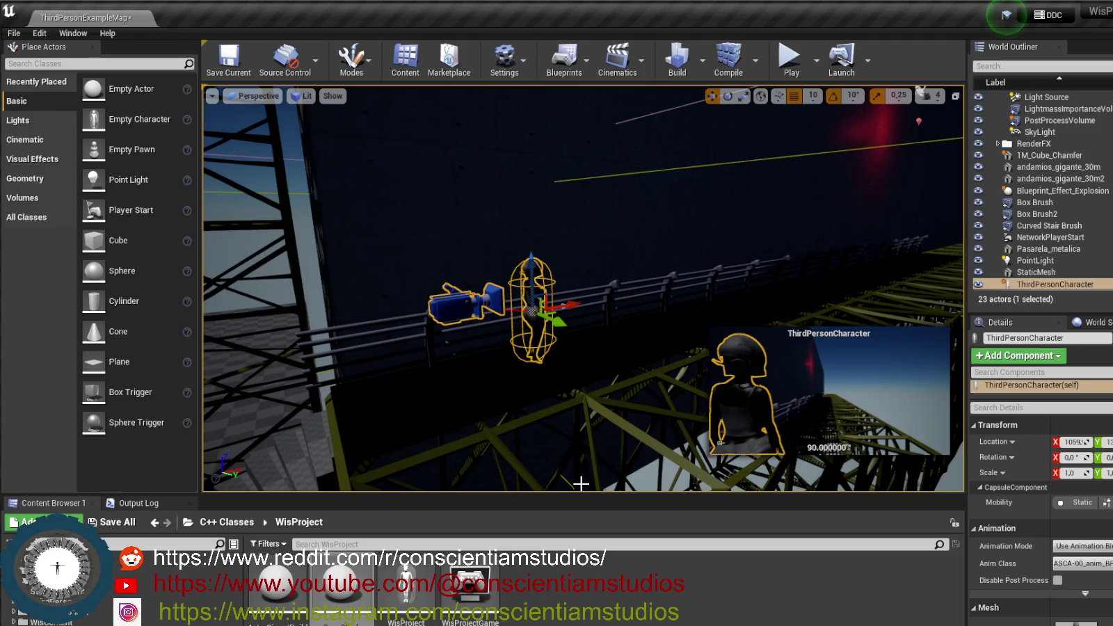
pyautogui.moveTo(646, 378)
pyautogui.mouseDown()
pyautogui.moveTo(647, 334)
pyautogui.moveTo(637, 403)
pyautogui.moveTo(658, 411)
pyautogui.moveTo(644, 418)
pyautogui.moveTo(501, 306)
pyautogui.mouseUp()
pyautogui.click(511, 309)
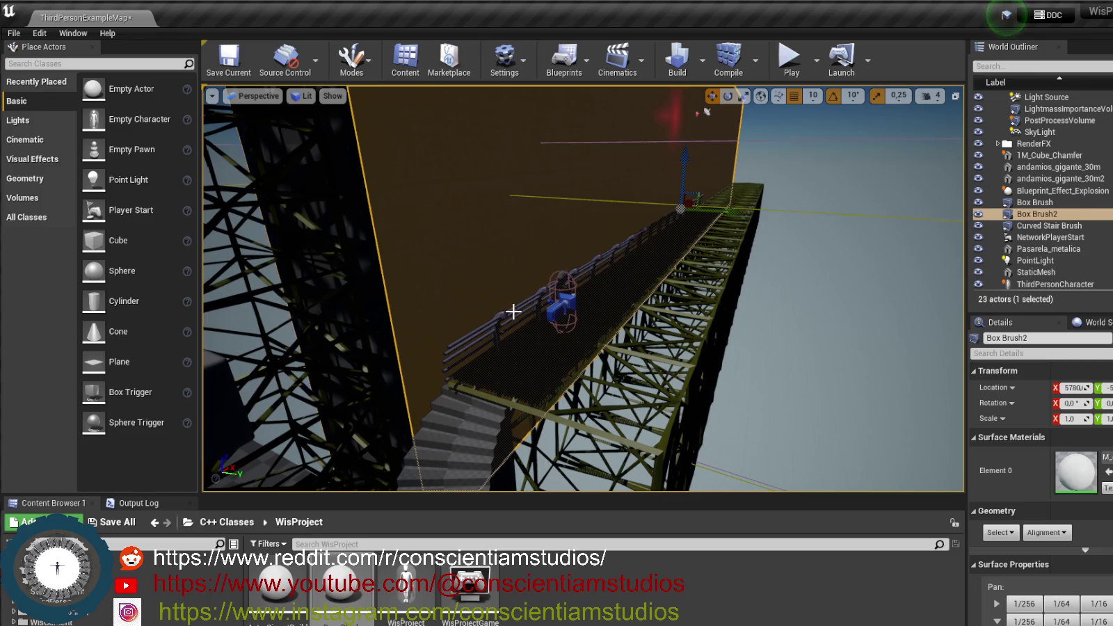
# Select the Pasarela_metalica walkway railing and its StaticMeshComponent, framing the view on it
pyautogui.click(517, 311)
pyautogui.moveTo(554, 321); pyautogui.dragTo(656, 336)
pyautogui.click(661, 337)
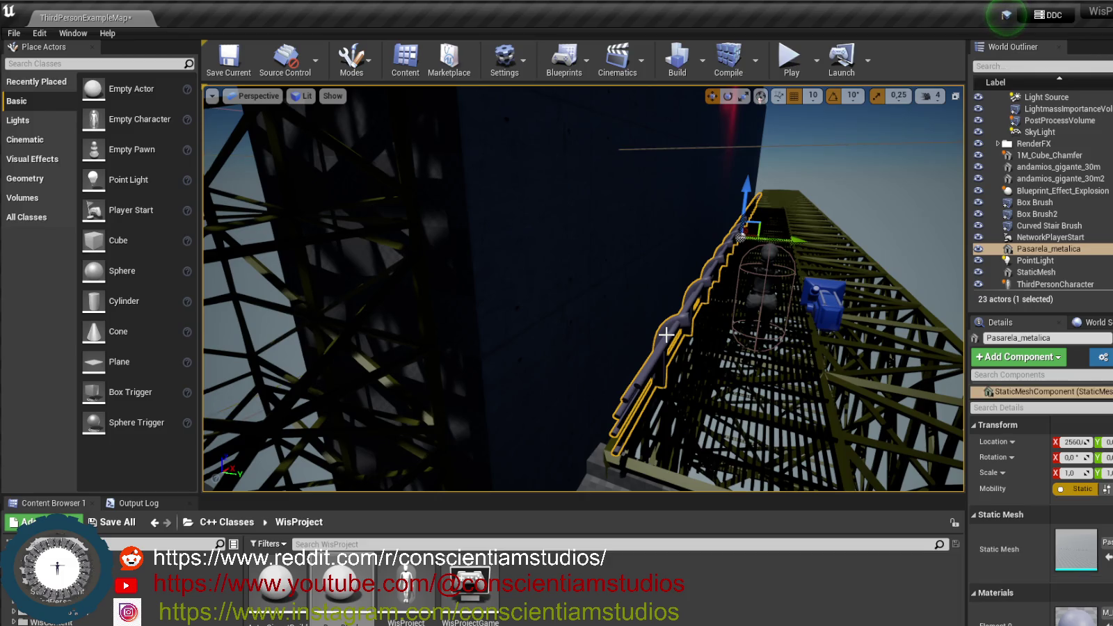
pyautogui.doubleClick(1047, 249)
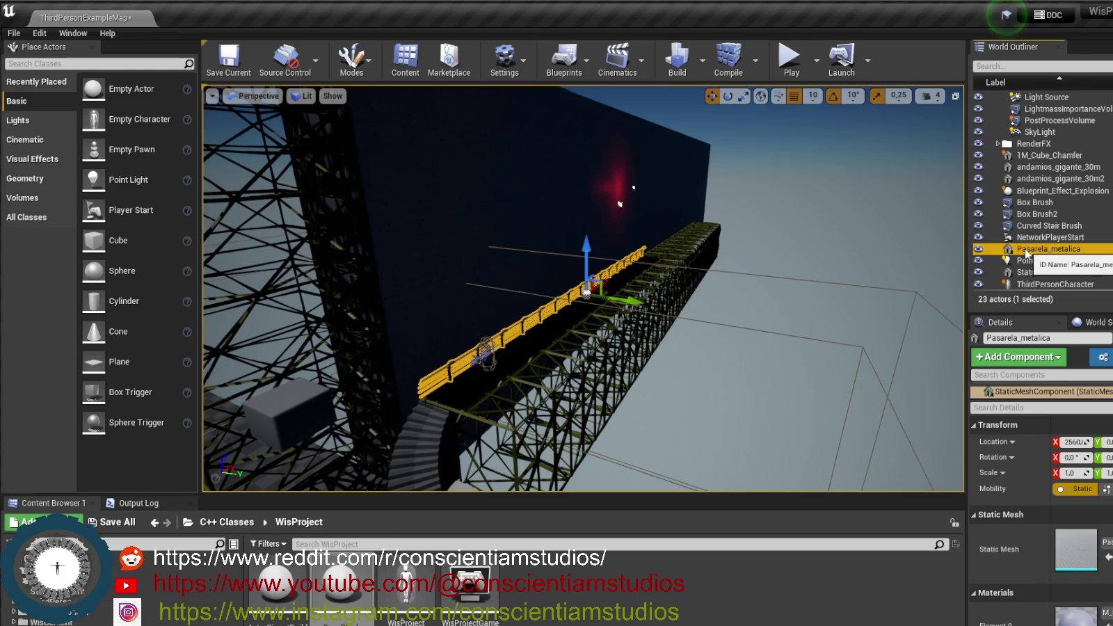
pyautogui.click(1029, 249)
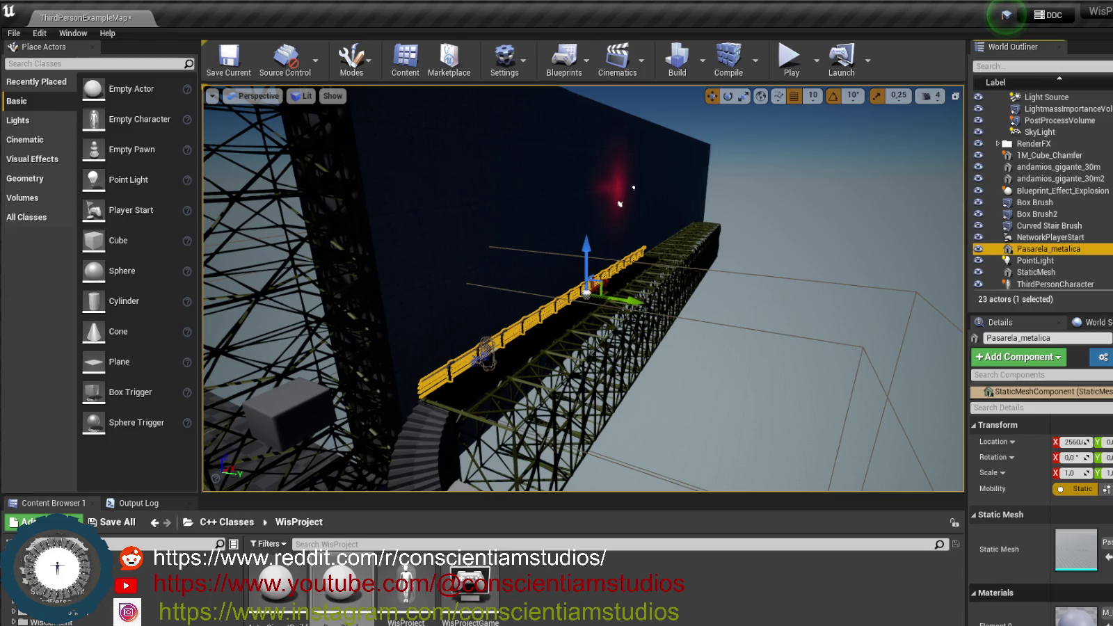
# Locate the Pasarela_metalica static mesh asset in the Geometry > estructuras folder and load it
pyautogui.click(1108, 557)
pyautogui.moveTo(532, 590)
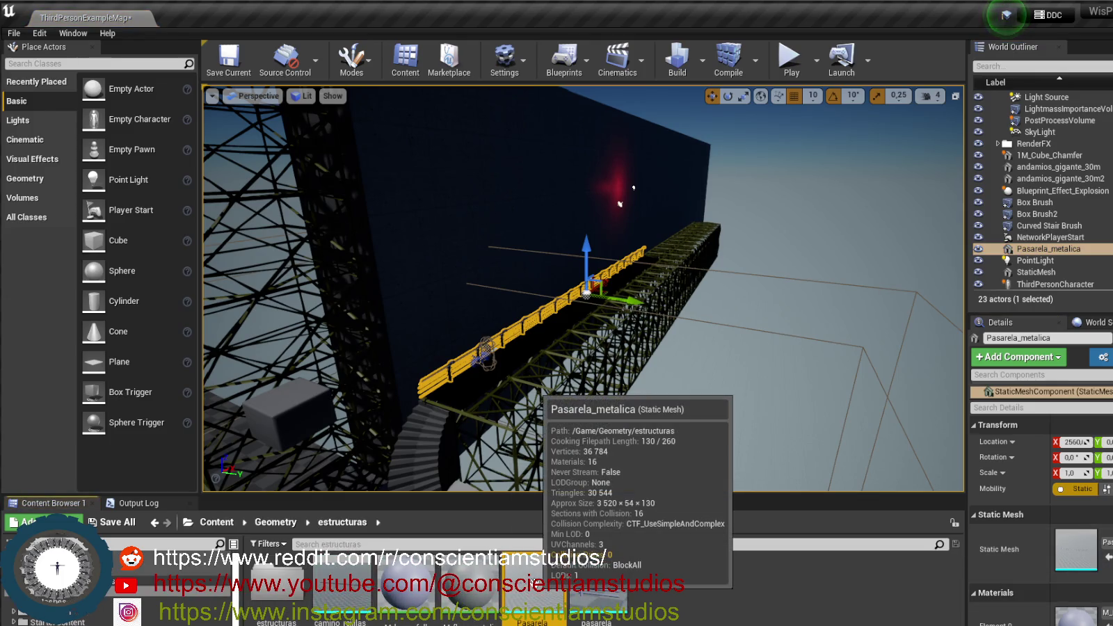
pyautogui.moveTo(532, 590); pyautogui.dragTo(492, 339)
# Open Pasarela_metalica in the Static Mesh Editor with Ctrl+E and inspect the fence from several angles
pyautogui.hotkey('ctrl', 'e')
pyautogui.moveTo(769, 105)
pyautogui.mouseDown()
pyautogui.moveTo(771, 66)
pyautogui.moveTo(792, 50)
pyautogui.mouseUp()
pyautogui.moveTo(551, 360)
pyautogui.mouseDown()
pyautogui.moveTo(626, 365)
pyautogui.moveTo(613, 417)
pyautogui.moveTo(585, 352)
pyautogui.moveTo(612, 341)
pyautogui.moveTo(550, 354)
pyautogui.mouseUp()
pyautogui.moveTo(668, 387); pyautogui.dragTo(713, 367)
pyautogui.click(702, 93)
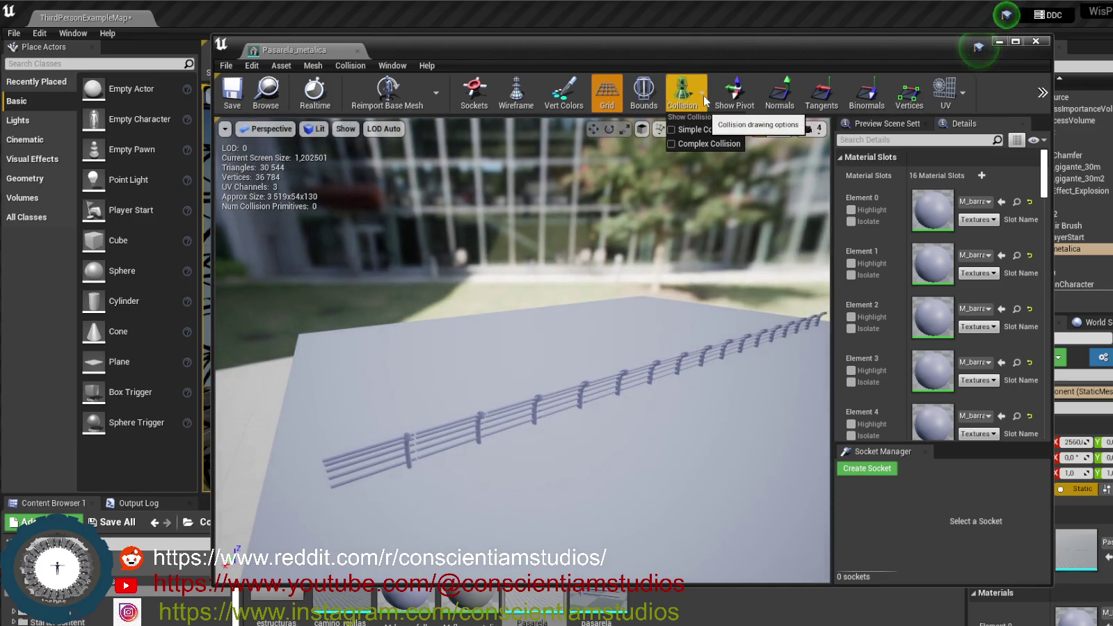
pyautogui.click(673, 130)
pyautogui.moveTo(522, 348); pyautogui.dragTo(365, 341)
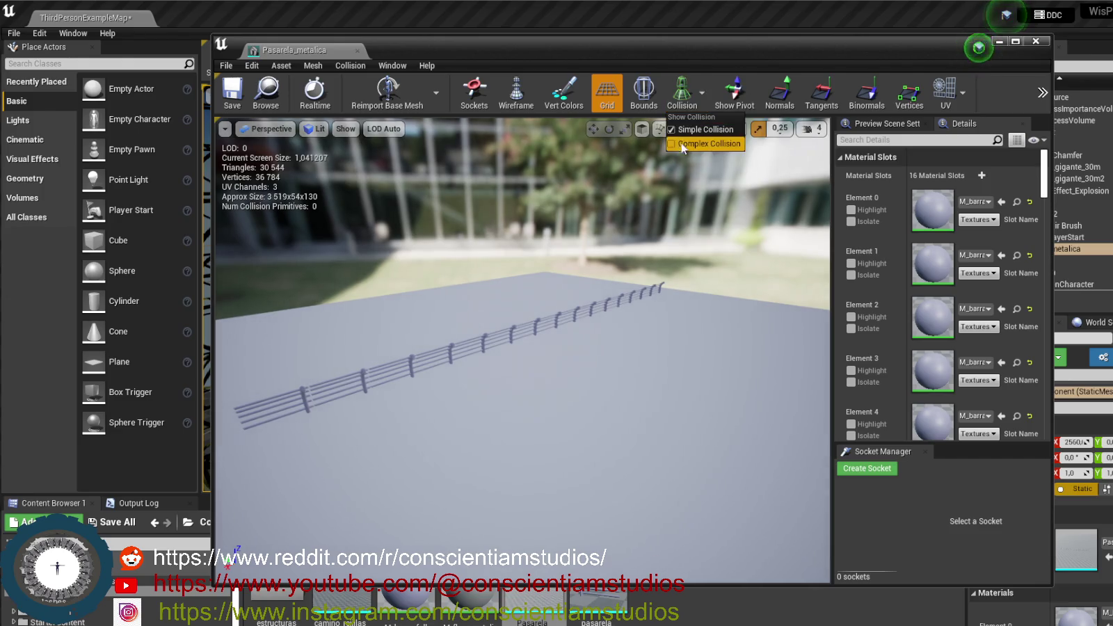
pyautogui.scroll(-5, 935, 389)
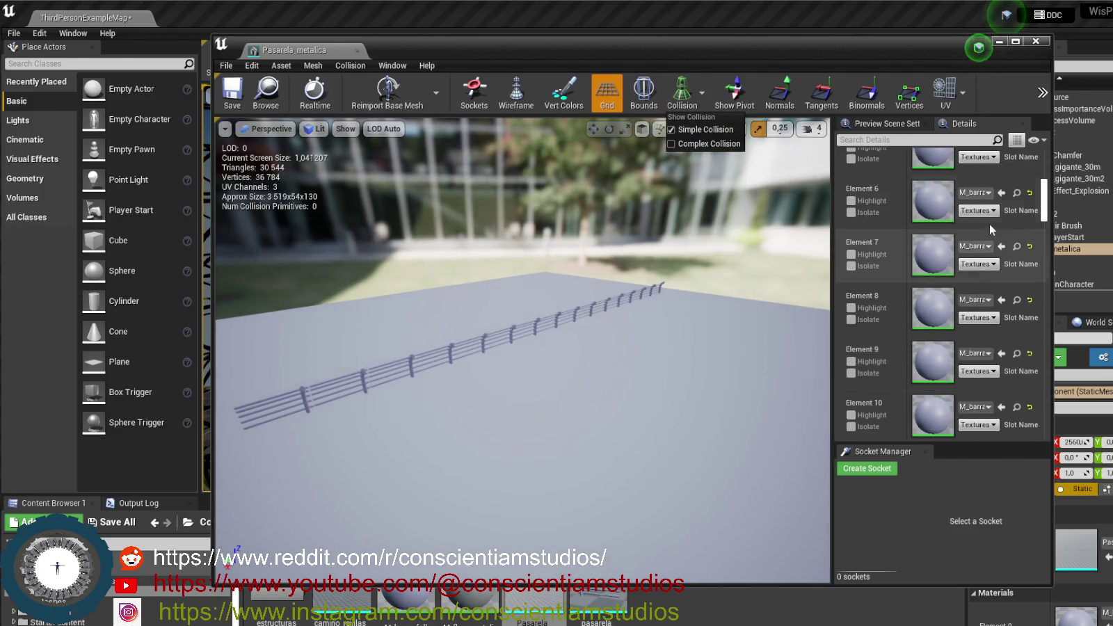
pyautogui.moveTo(1044, 217); pyautogui.dragTo(1028, 420)
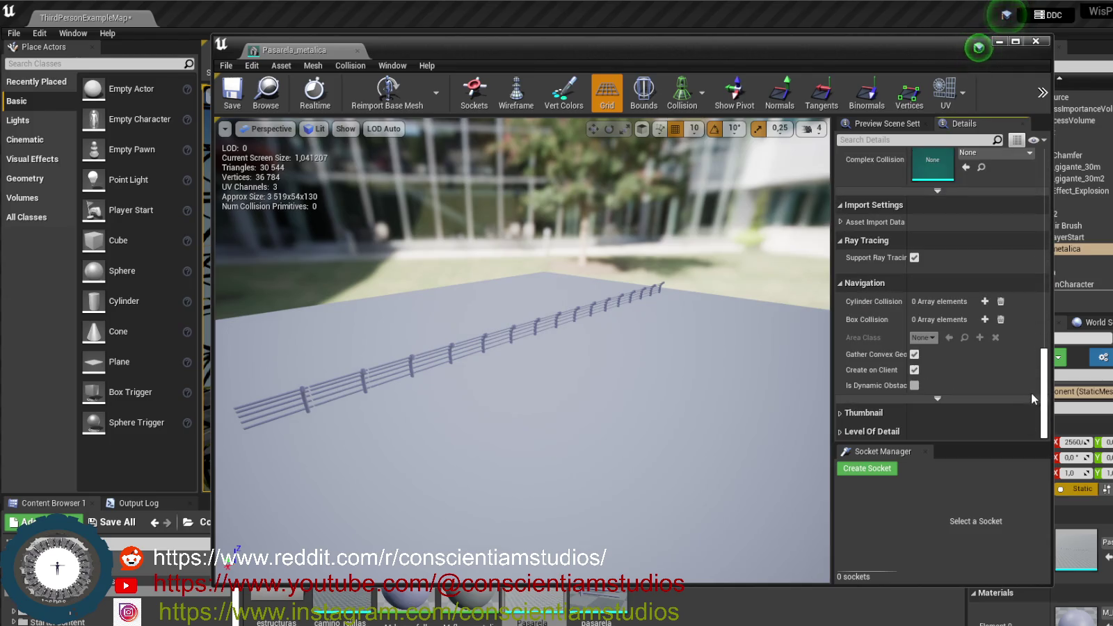
pyautogui.scroll(5, 1031, 394)
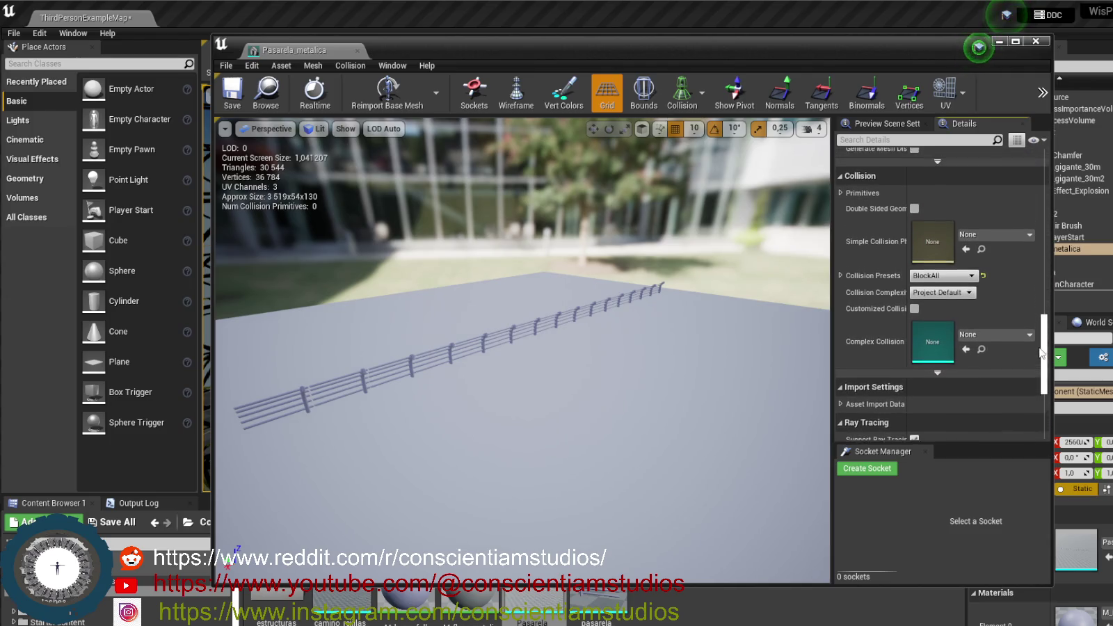
pyautogui.scroll(3, 1041, 354)
pyautogui.moveTo(556, 386)
pyautogui.mouseDown()
pyautogui.moveTo(515, 372)
pyautogui.moveTo(521, 327)
pyautogui.moveTo(508, 313)
pyautogui.mouseUp()
# Toggle the mesh bounds on and off, then display the railing's complex collision
pyautogui.click(642, 98)
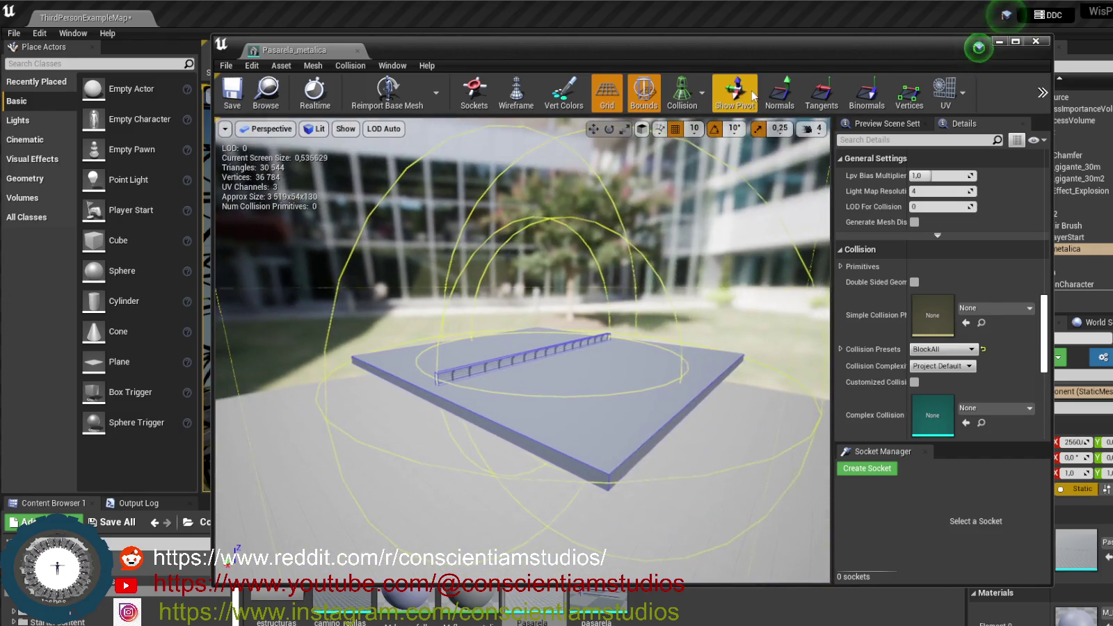
pyautogui.click(643, 97)
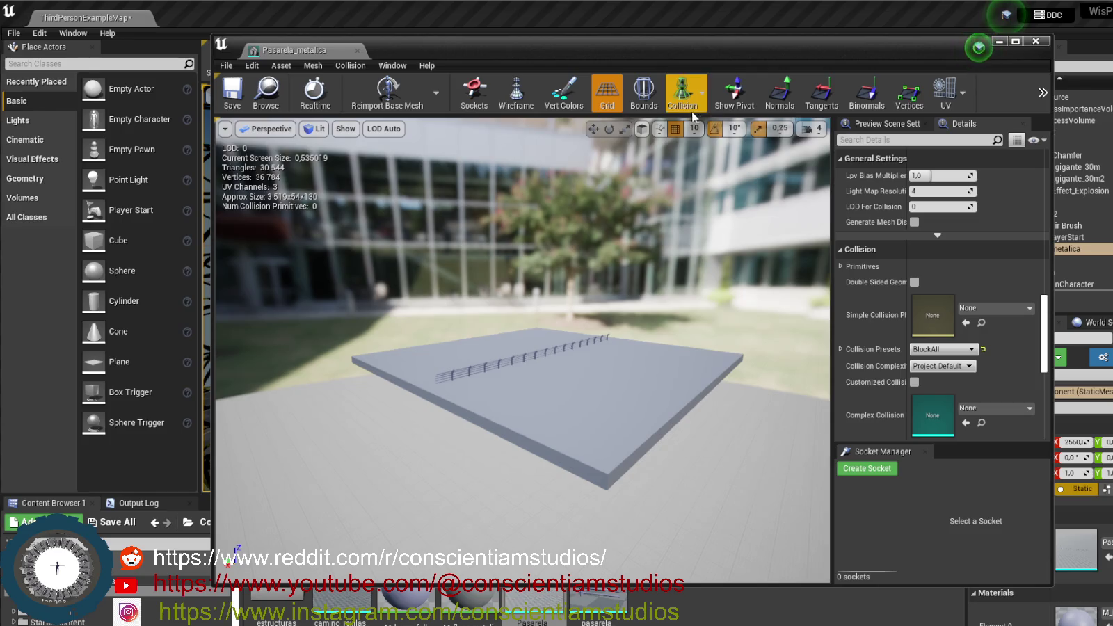
pyautogui.click(702, 92)
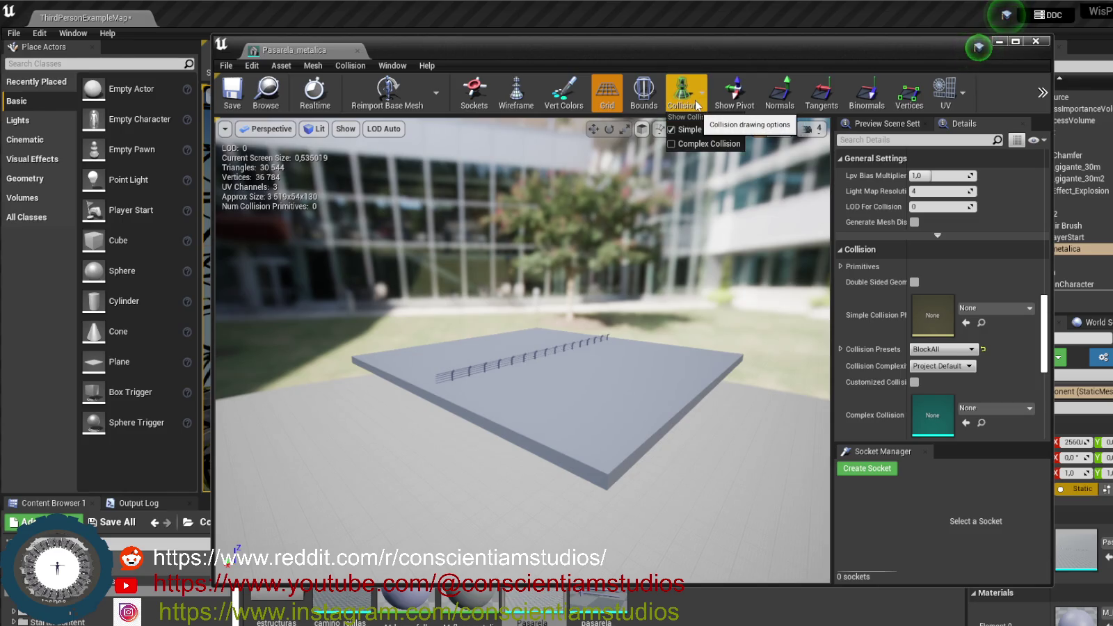
pyautogui.click(673, 144)
pyautogui.moveTo(522, 348); pyautogui.dragTo(542, 261)
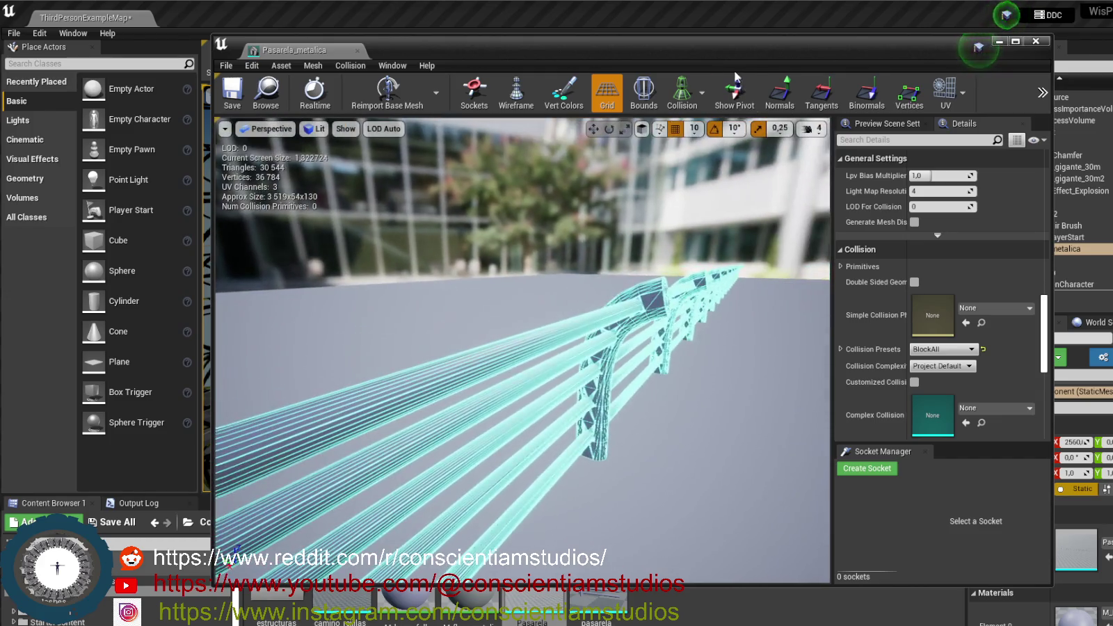
# Toggle the complex collision display off and on, and check the complex collision mesh setting
pyautogui.click(692, 105)
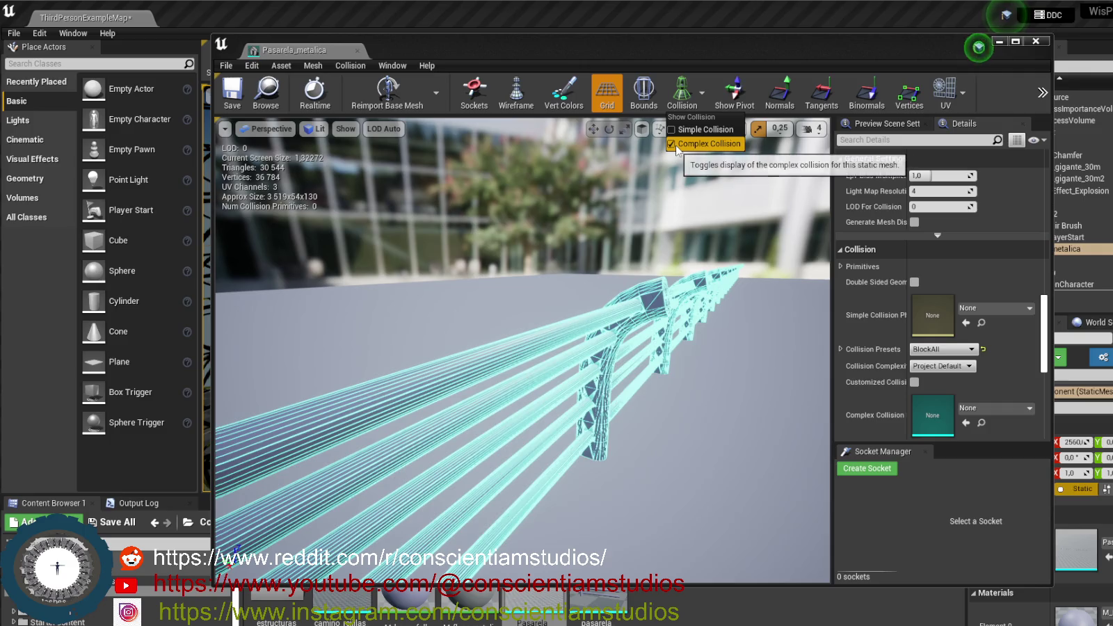
pyautogui.click(676, 145)
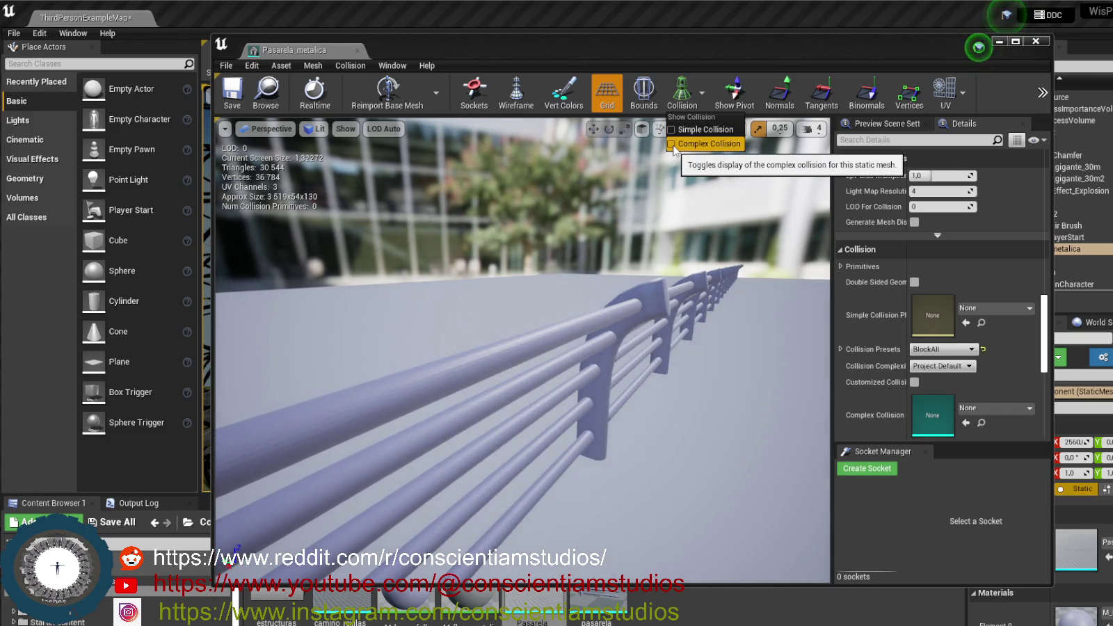
pyautogui.click(675, 145)
pyautogui.scroll(-3, 917, 416)
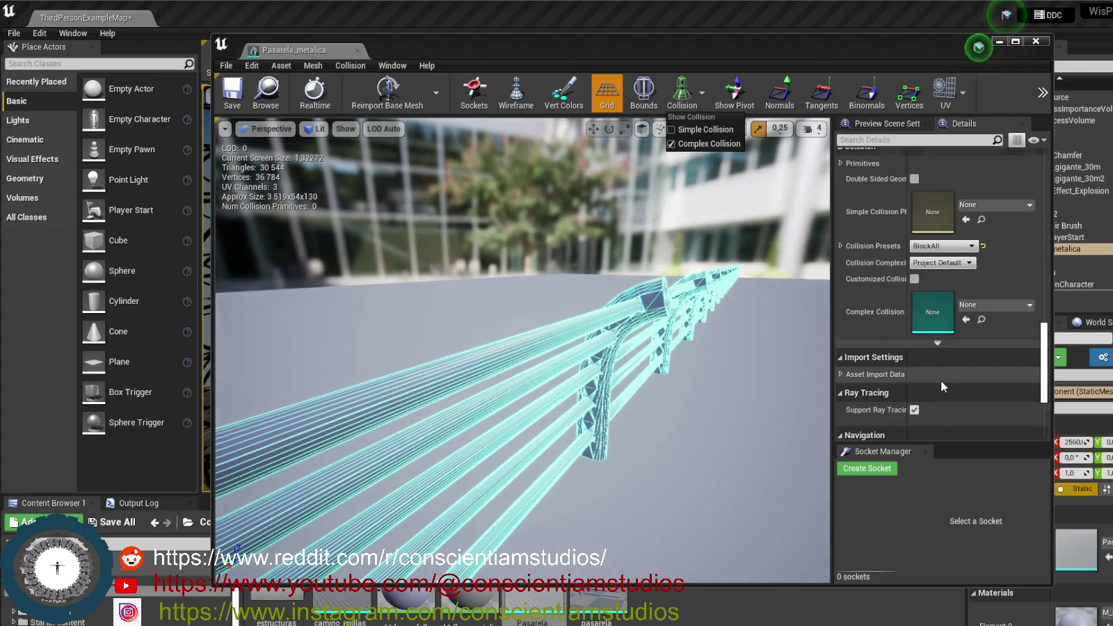
pyautogui.scroll(-4, 932, 365)
pyautogui.scroll(3, 919, 358)
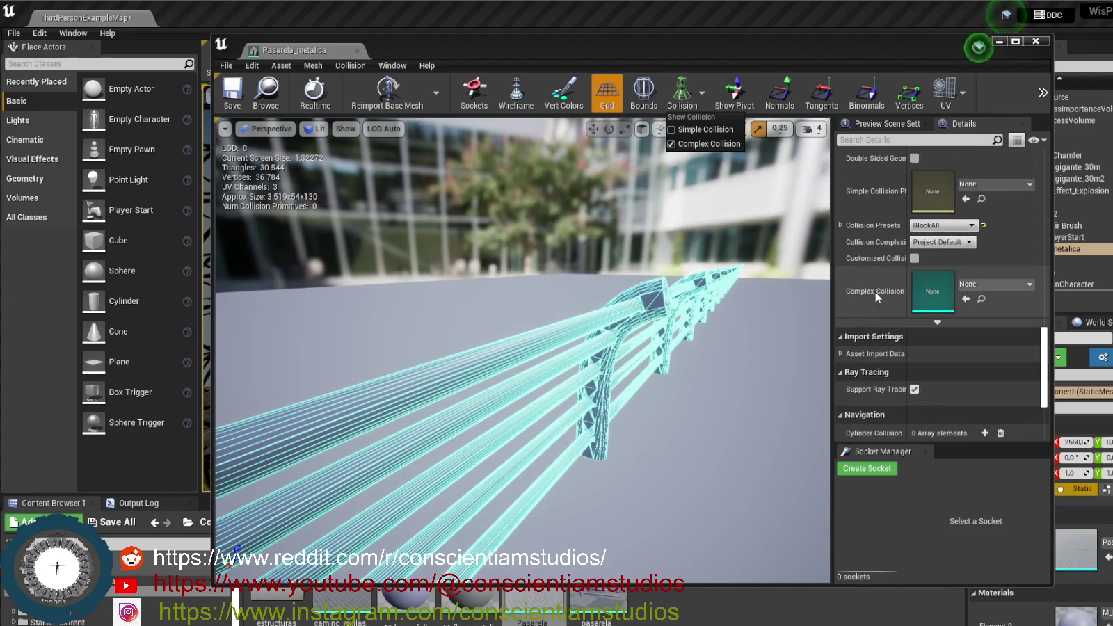
pyautogui.click(996, 285)
pyautogui.click(996, 284)
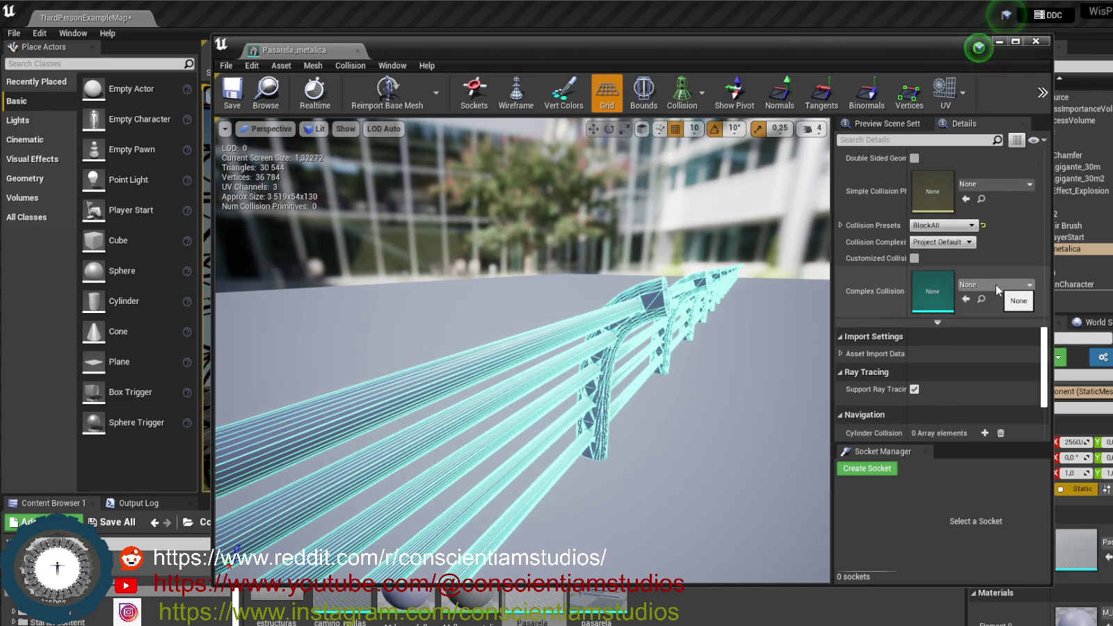
# Set Collision Complexity to Use Complex Collision As Simple, dock the editor, and return to ThirdPersonExampleMap
pyautogui.scroll(2, 884, 295)
pyautogui.click(971, 304)
pyautogui.click(971, 304)
pyautogui.click(970, 306)
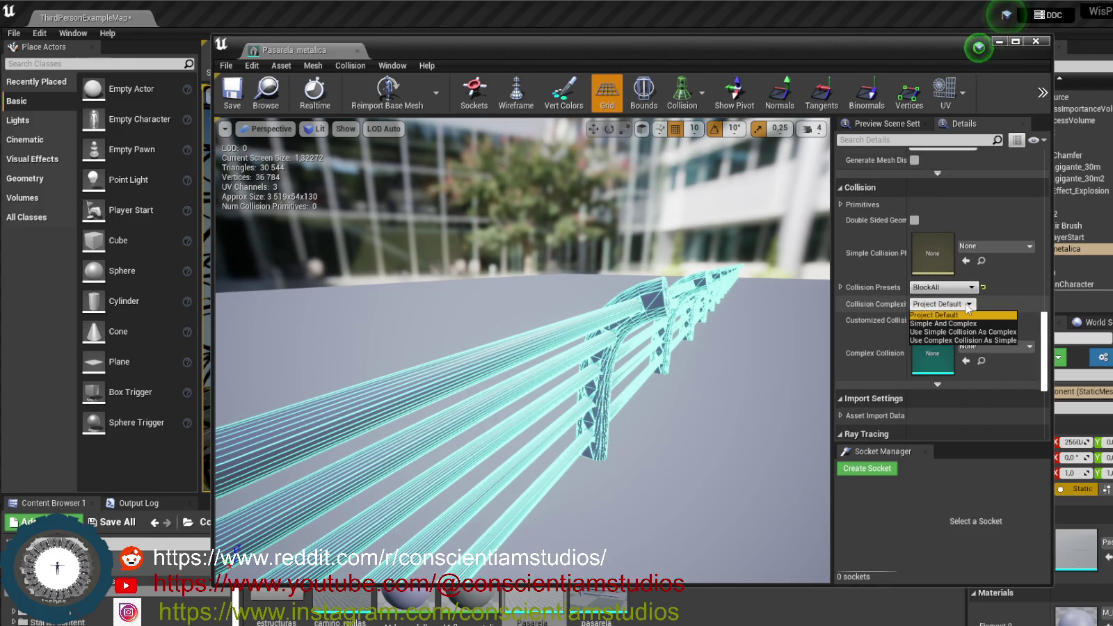
pyautogui.click(995, 339)
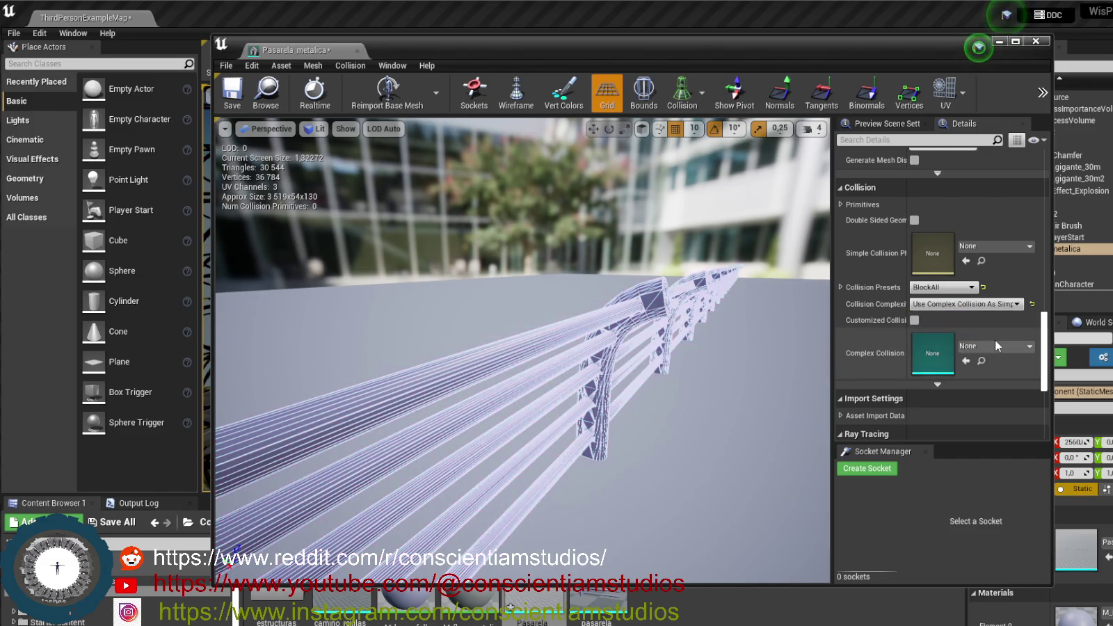
pyautogui.scroll(-10, 579, 330)
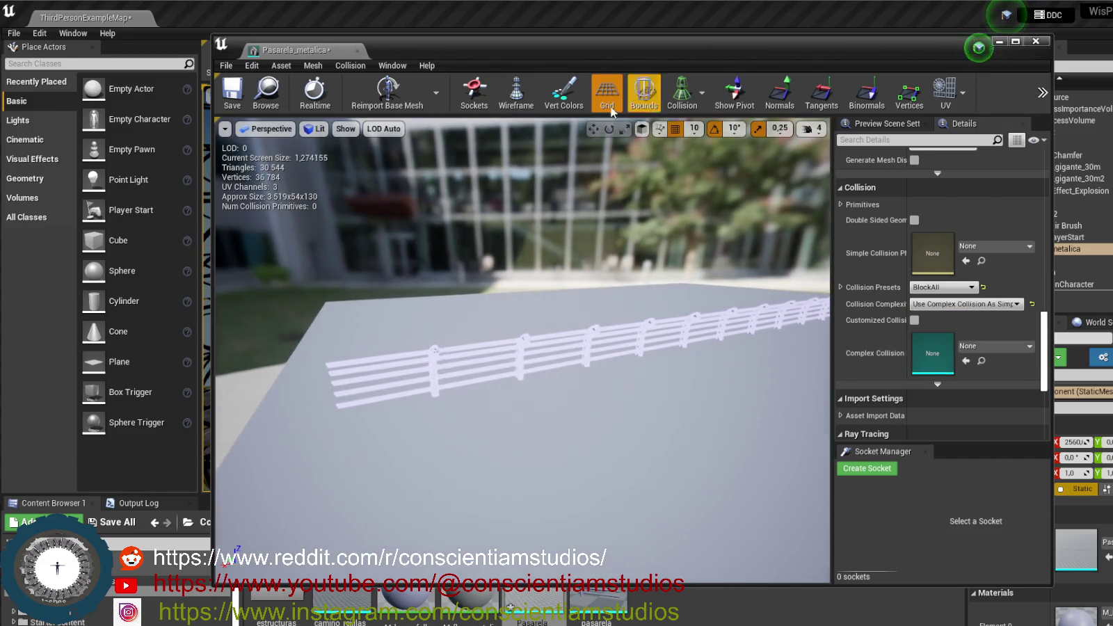
pyautogui.moveTo(299, 50)
pyautogui.mouseDown()
pyautogui.moveTo(229, 55)
pyautogui.moveTo(214, 19)
pyautogui.mouseUp()
pyautogui.click(125, 18)
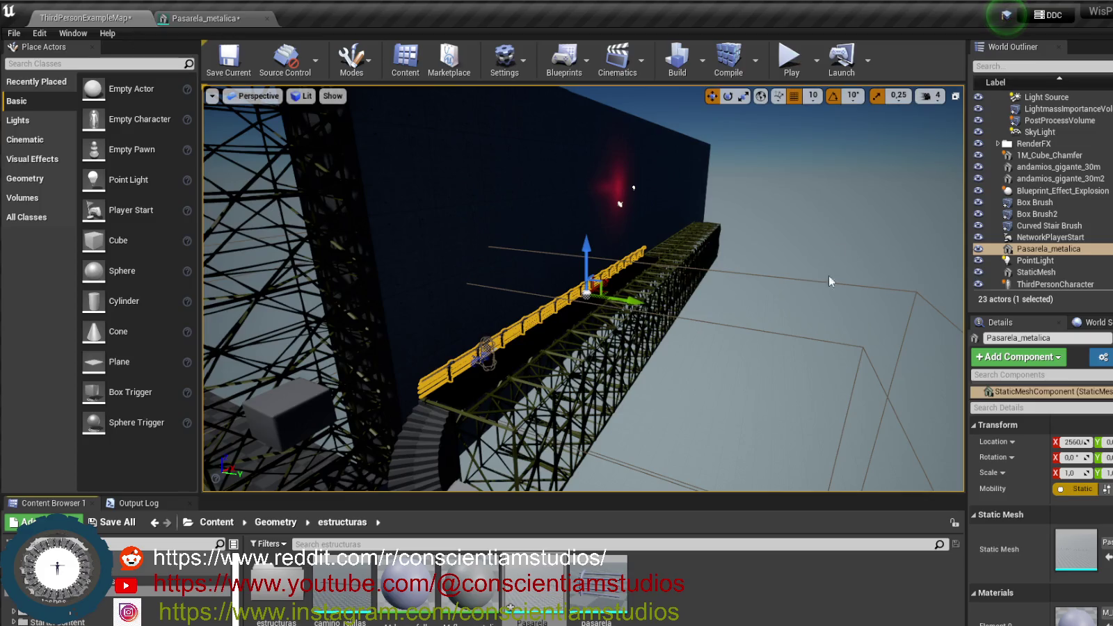
# Play-test the level in the editor, walking the character on the walkway, then stop with Esc
pyautogui.click(784, 64)
pyautogui.click(705, 226)
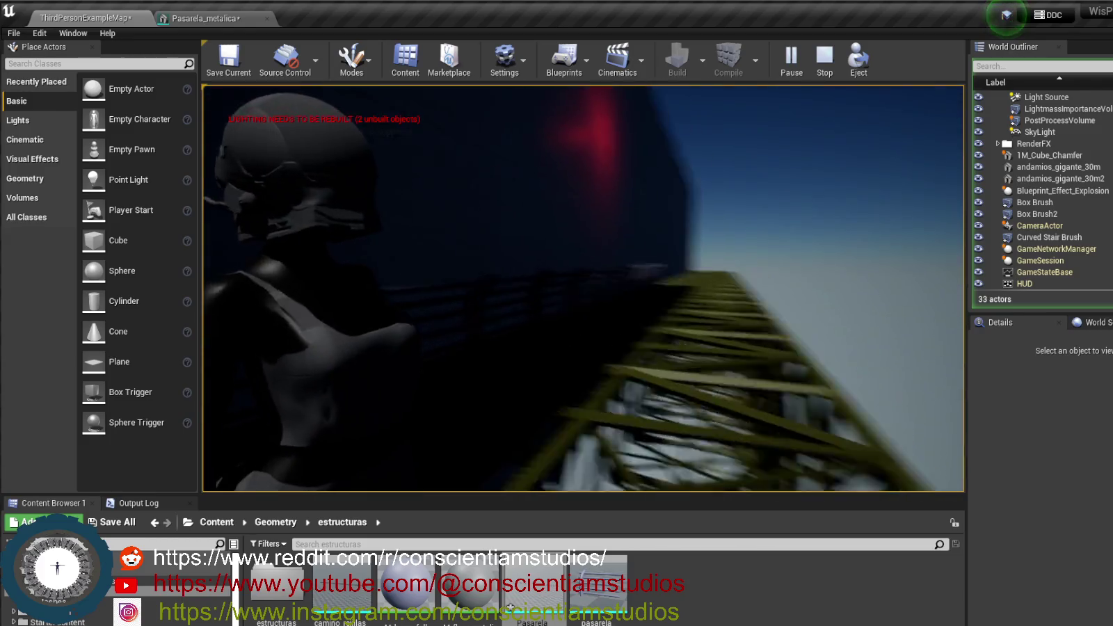
pyautogui.press('Escape')
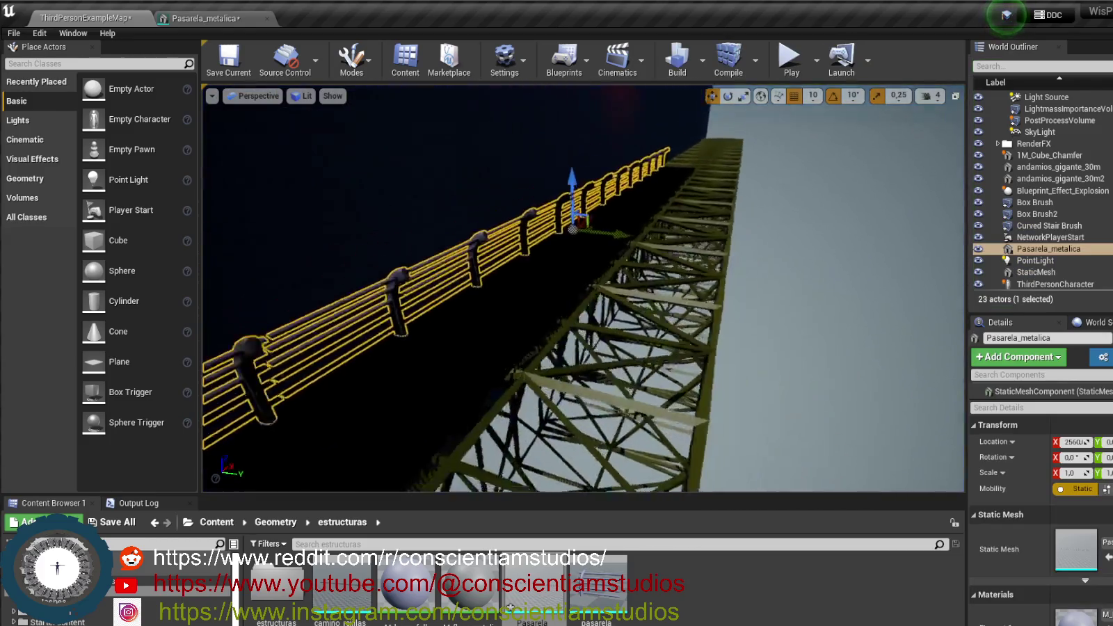
pyautogui.scroll(-3, 533, 304)
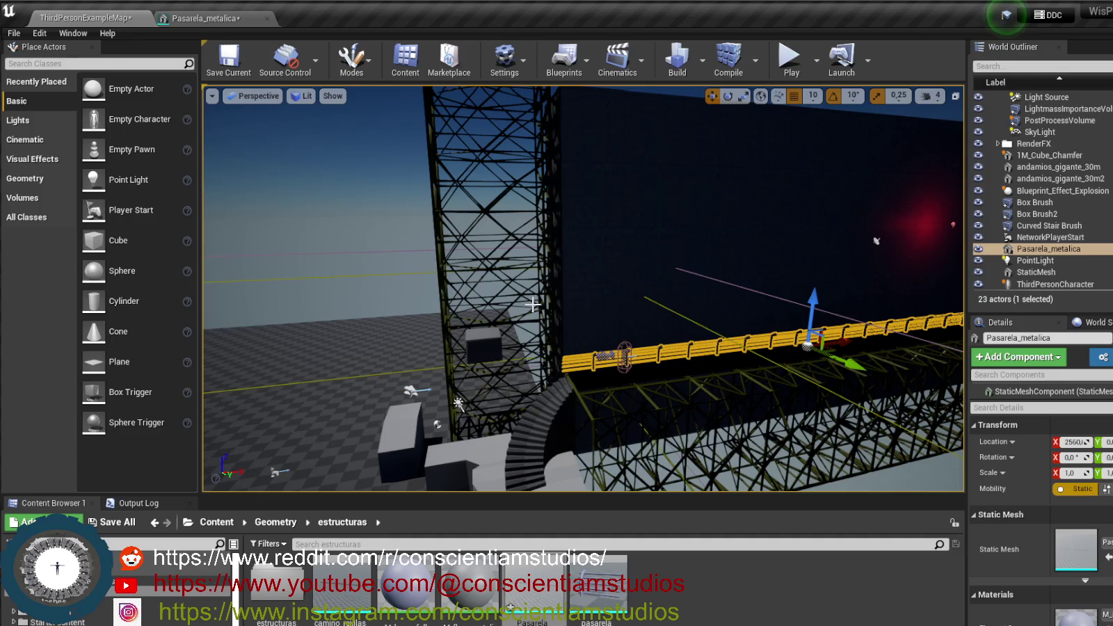
pyautogui.moveTo(720, 291)
pyautogui.mouseDown()
pyautogui.moveTo(681, 327)
pyautogui.moveTo(681, 292)
pyautogui.moveTo(720, 298)
pyautogui.mouseUp()
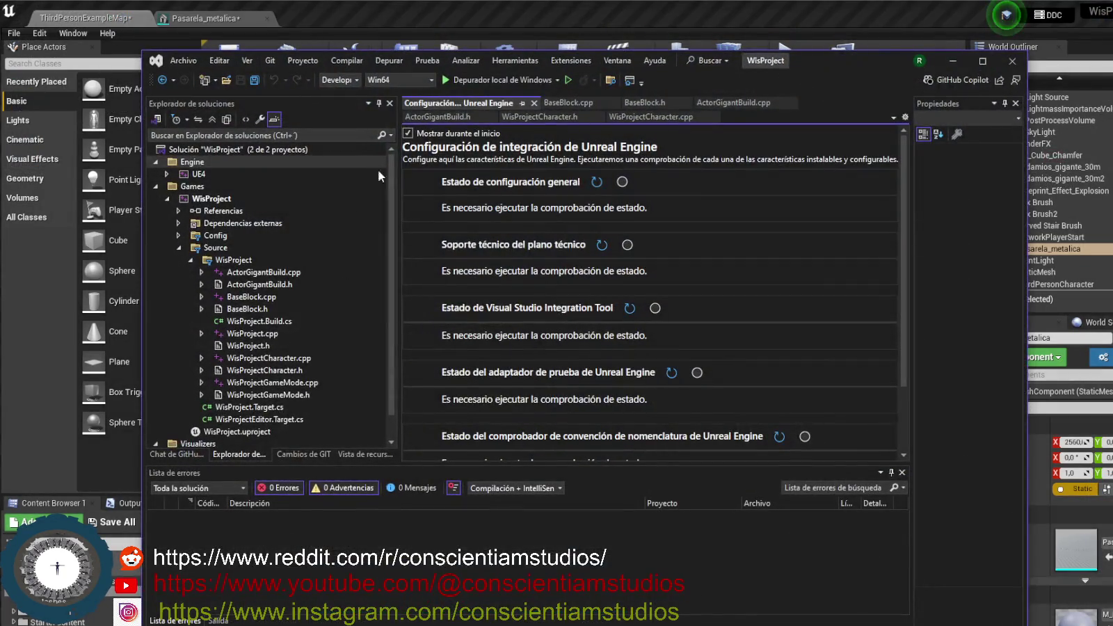
# Bring Visual Studio forward, enlarge it, and close the WisProjectCharacter.h tab
pyautogui.click(525, 117)
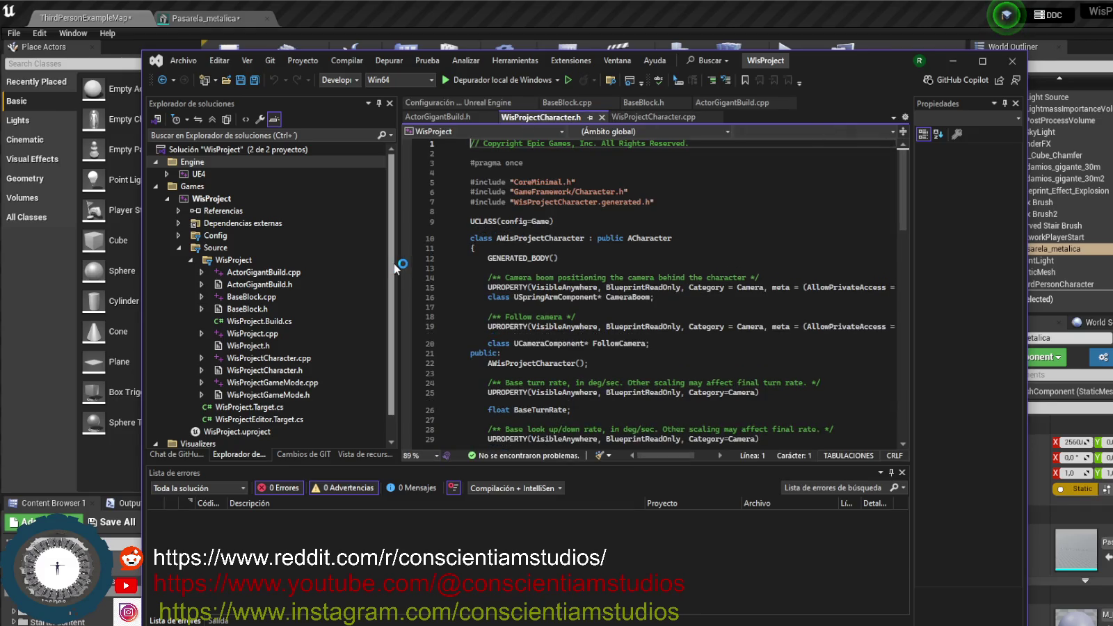
pyautogui.moveTo(144, 51); pyautogui.dragTo(97, 40)
pyautogui.scroll(-7, 397, 143)
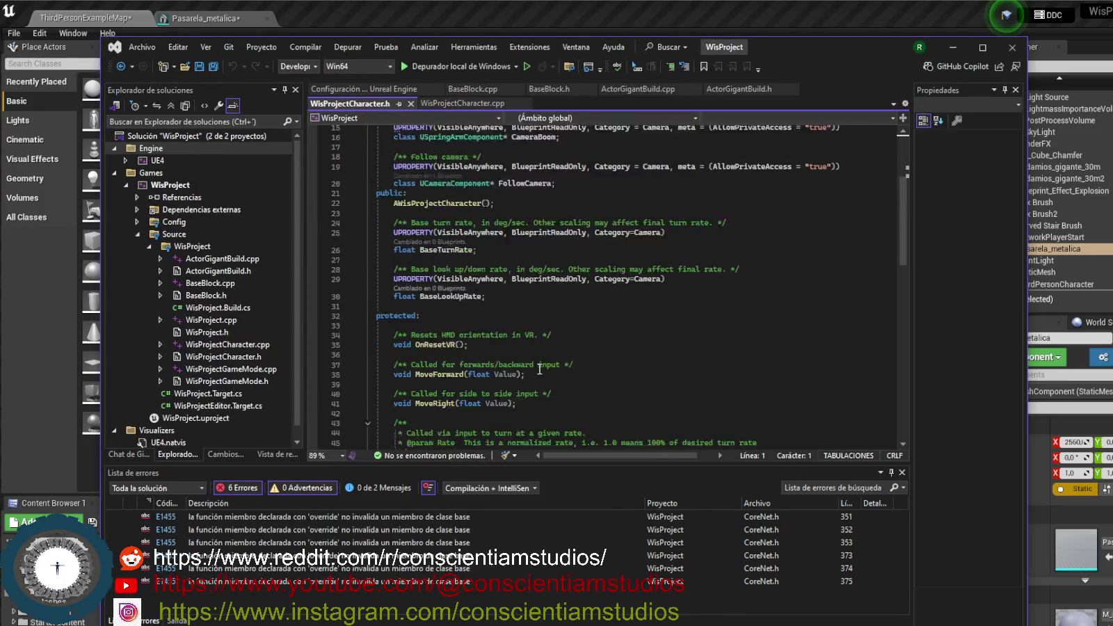
pyautogui.scroll(4, 397, 143)
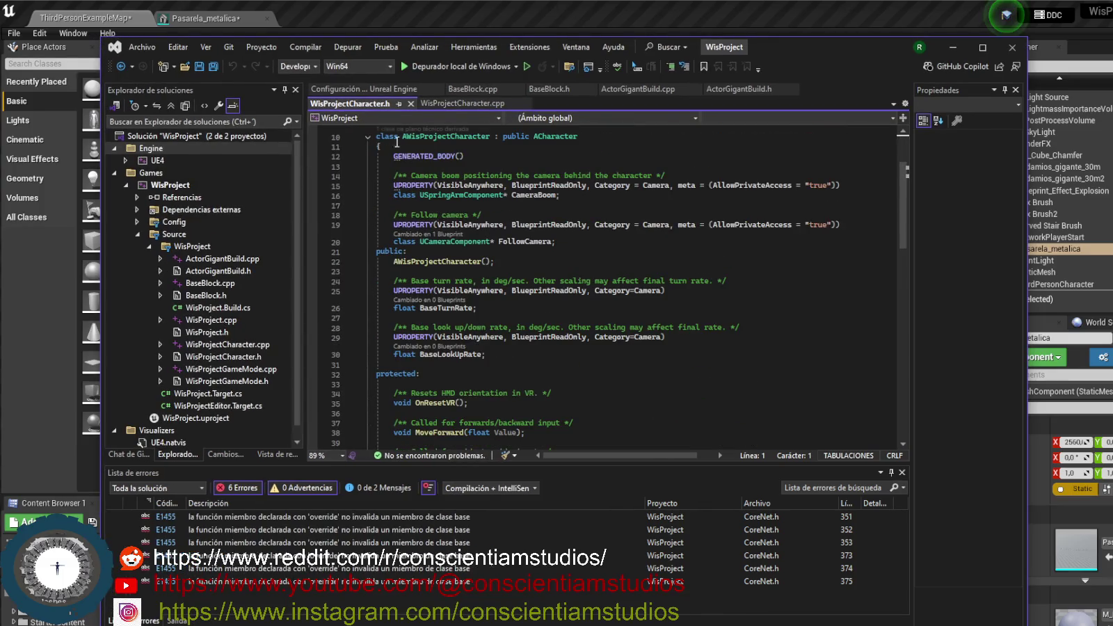
pyautogui.click(411, 104)
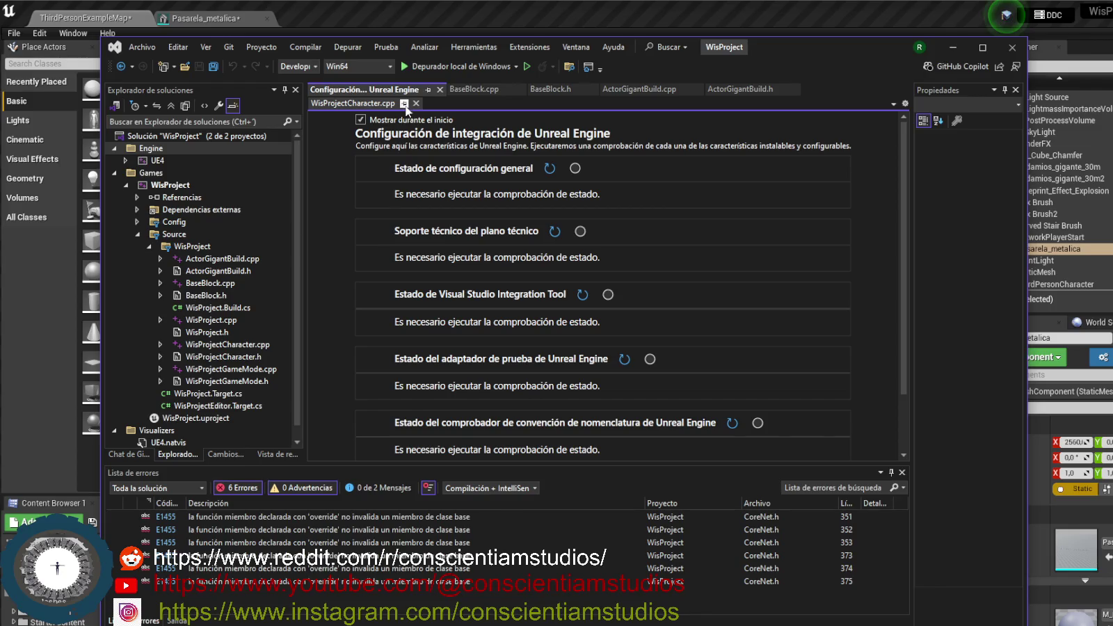
# Open BaseBlock.cpp, glance at BaseBlock.h, then bring up the WisProject solution's context menu
pyautogui.click(470, 89)
pyautogui.click(553, 237)
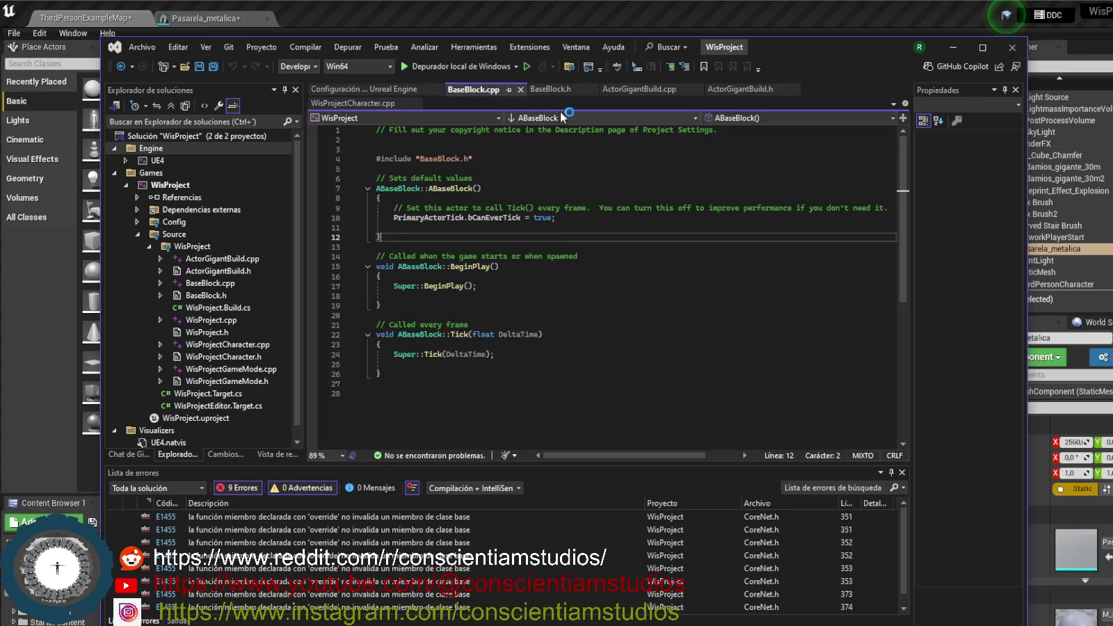
pyautogui.click(558, 91)
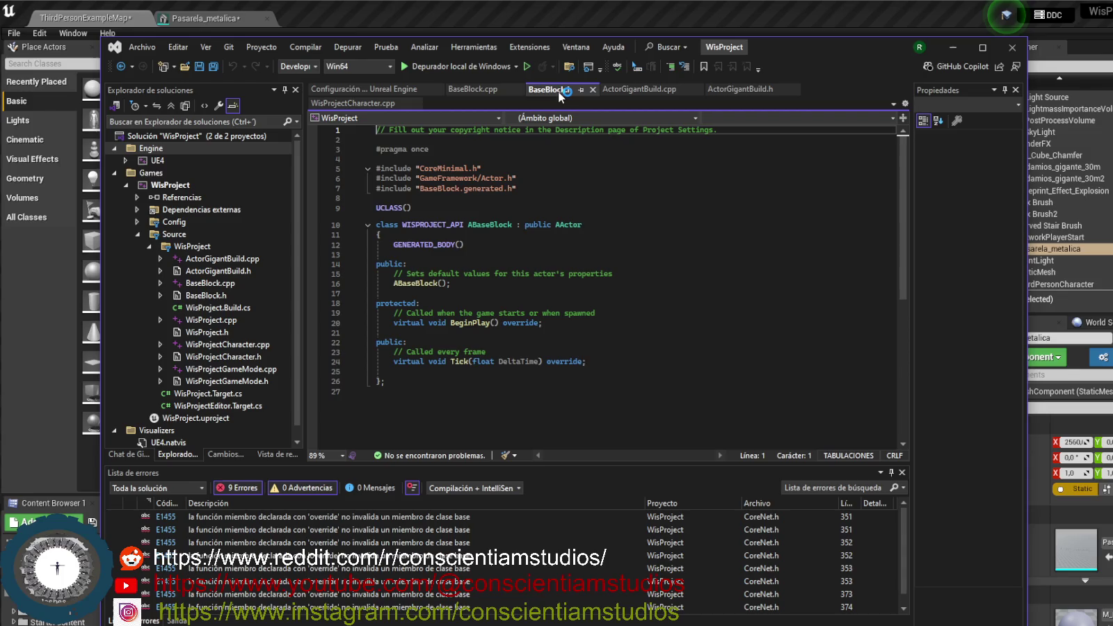
pyautogui.click(491, 90)
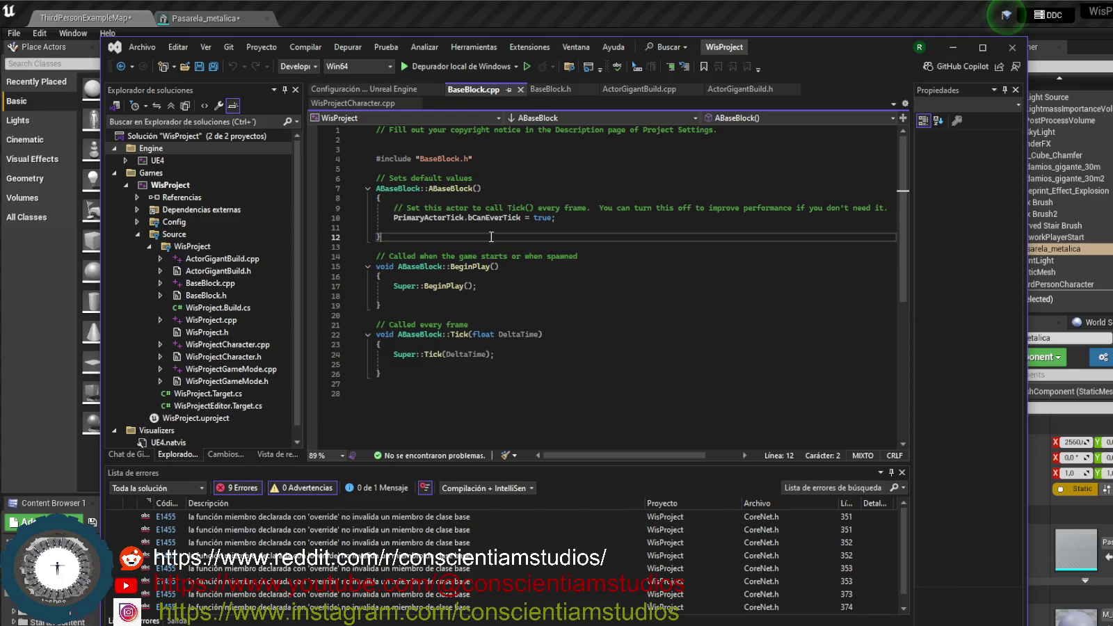
pyautogui.moveTo(778, 42)
pyautogui.mouseDown()
pyautogui.moveTo(858, 39)
pyautogui.moveTo(820, 53)
pyautogui.moveTo(885, 83)
pyautogui.moveTo(884, 115)
pyautogui.moveTo(875, 36)
pyautogui.moveTo(857, 104)
pyautogui.mouseUp()
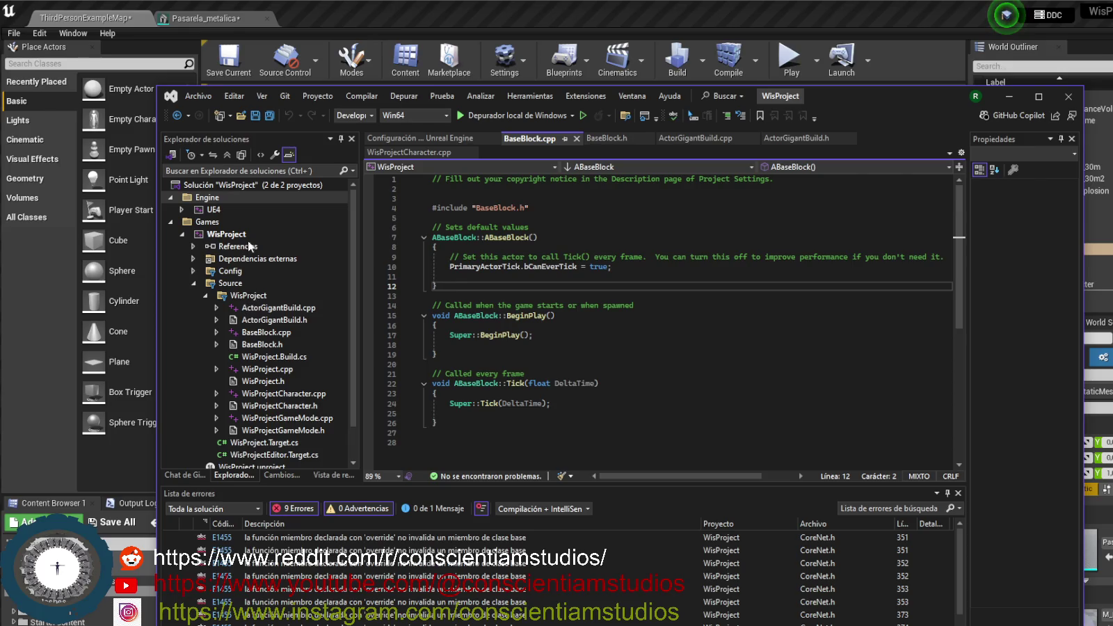
pyautogui.click(213, 184)
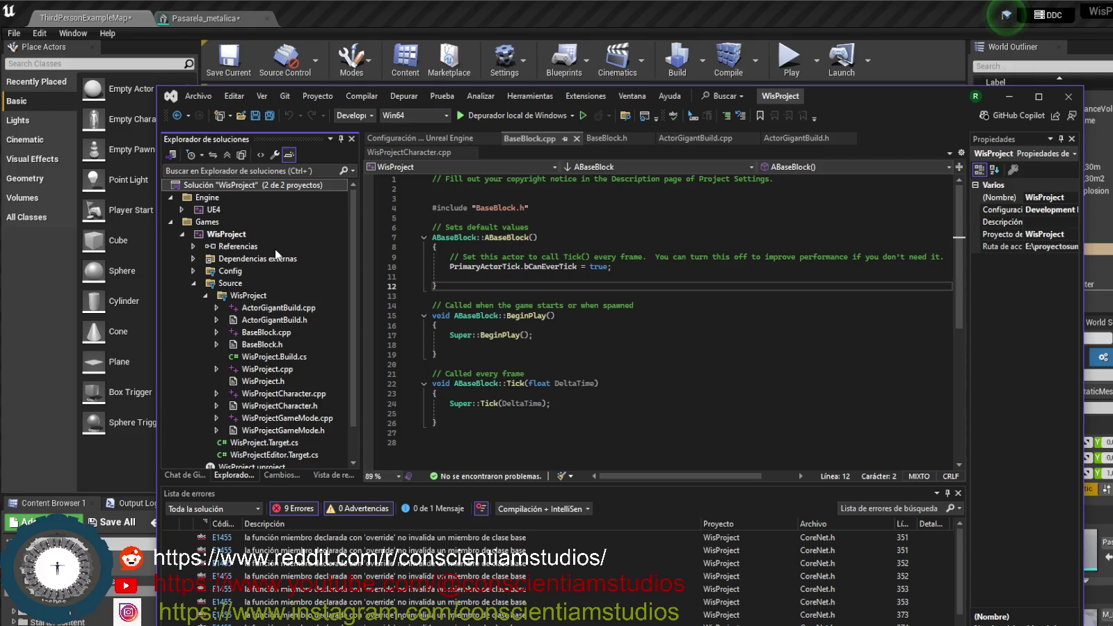
pyautogui.hotkey('shift', 'F10')
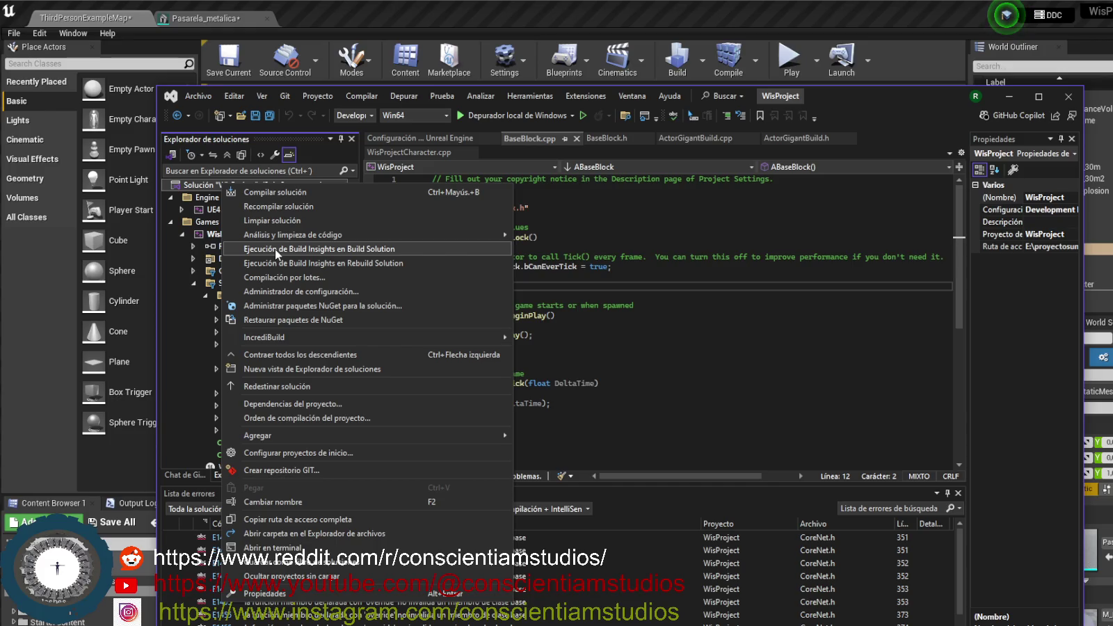
# Rebuild the entire WisProject solution with Recompilar solución
pyautogui.click(337, 207)
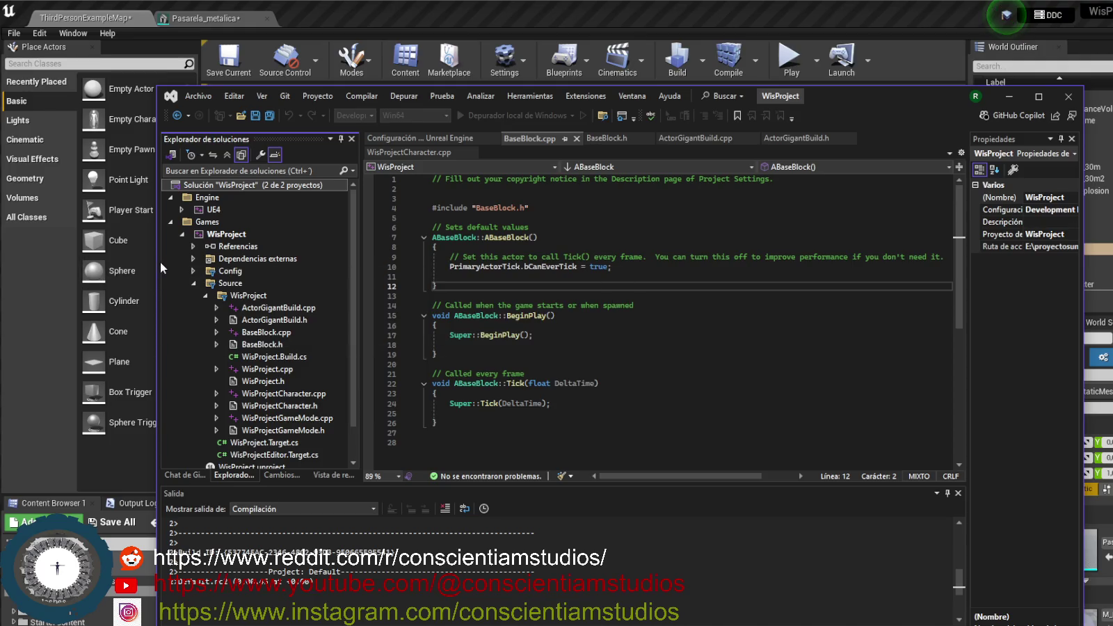
pyautogui.moveTo(157, 262); pyautogui.dragTo(107, 262)
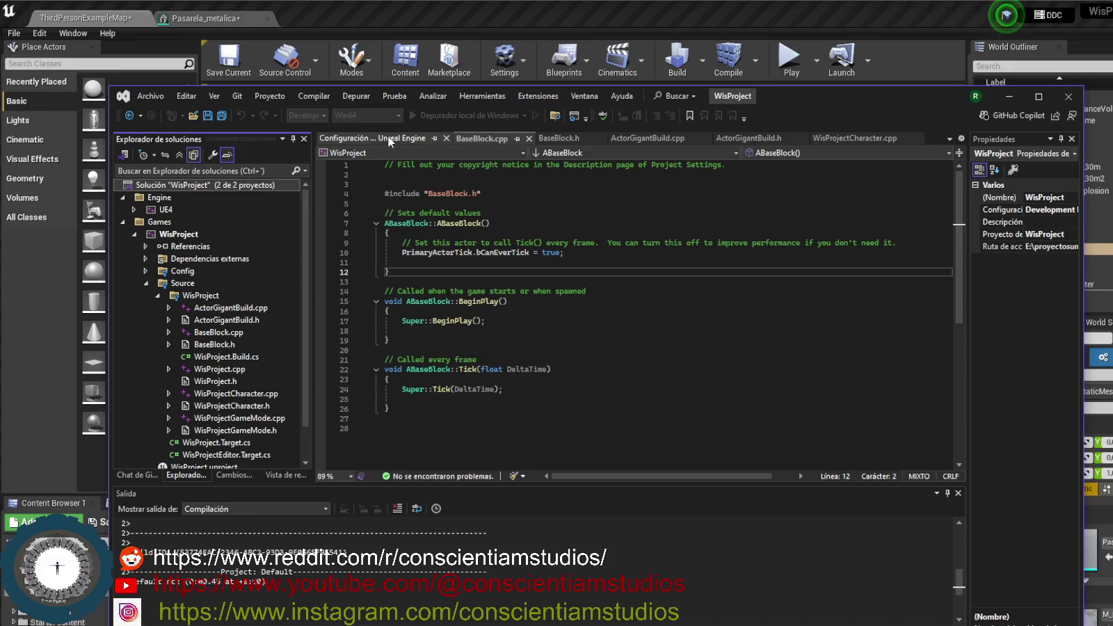
pyautogui.scroll(-1, 304, 408)
pyautogui.scroll(1, 291, 281)
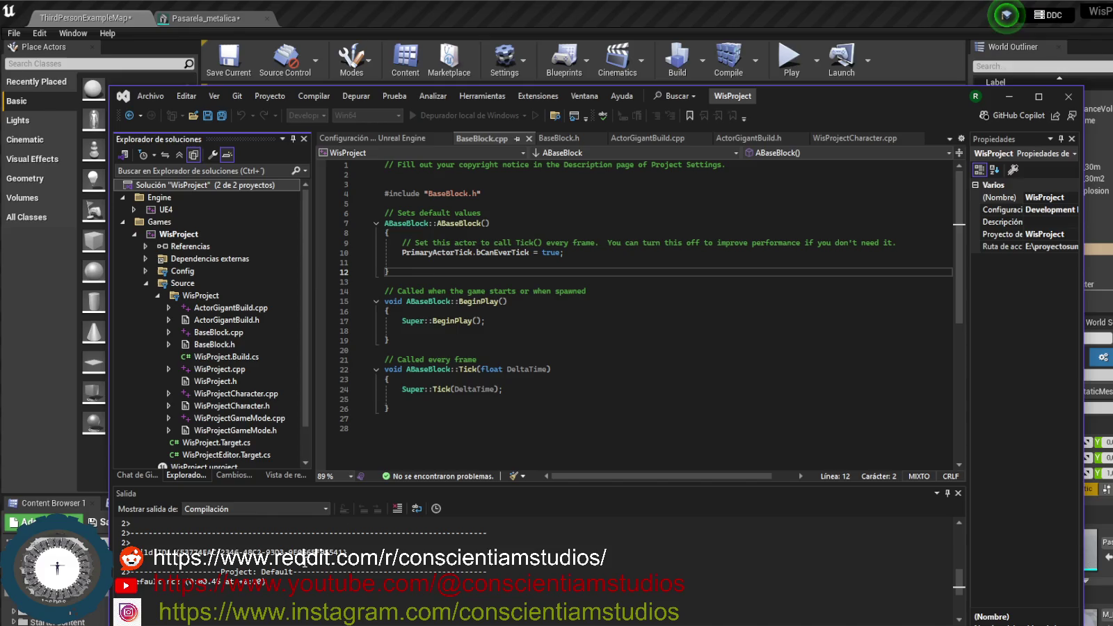
# Review BaseBlock.cpp's BeginPlay code alongside the BaseBlock.h header
pyautogui.click(626, 293)
pyautogui.click(559, 138)
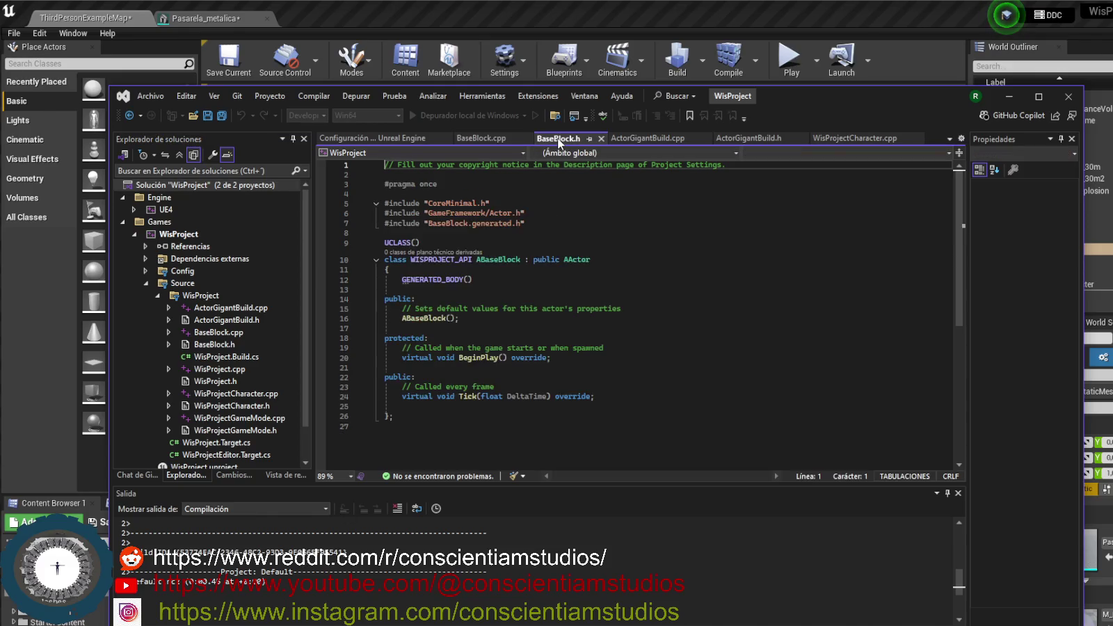
pyautogui.click(488, 138)
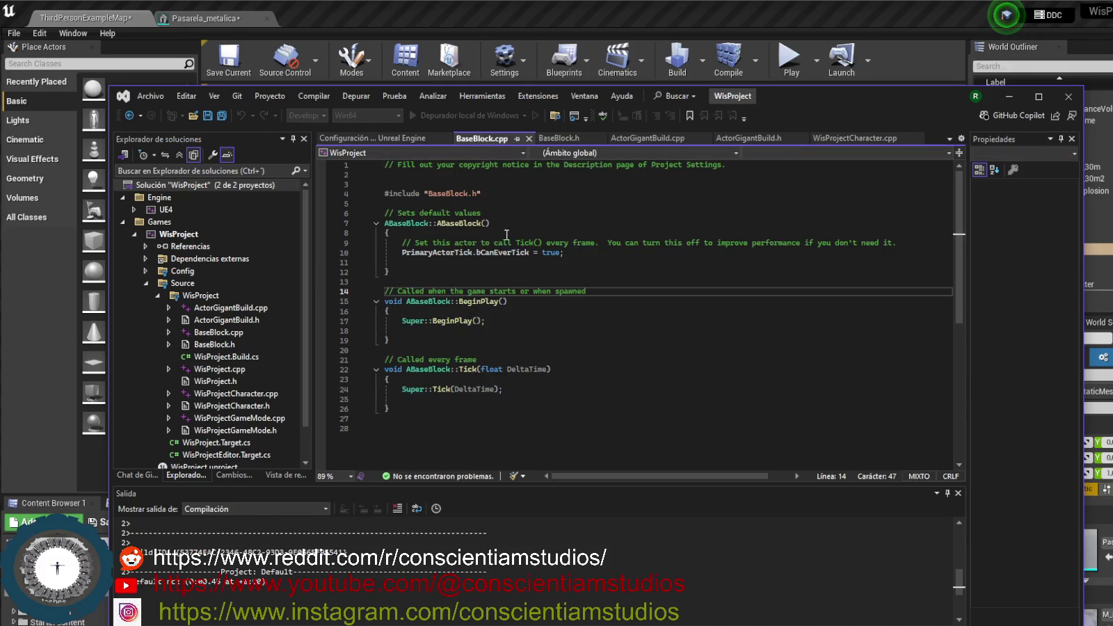
pyautogui.click(517, 350)
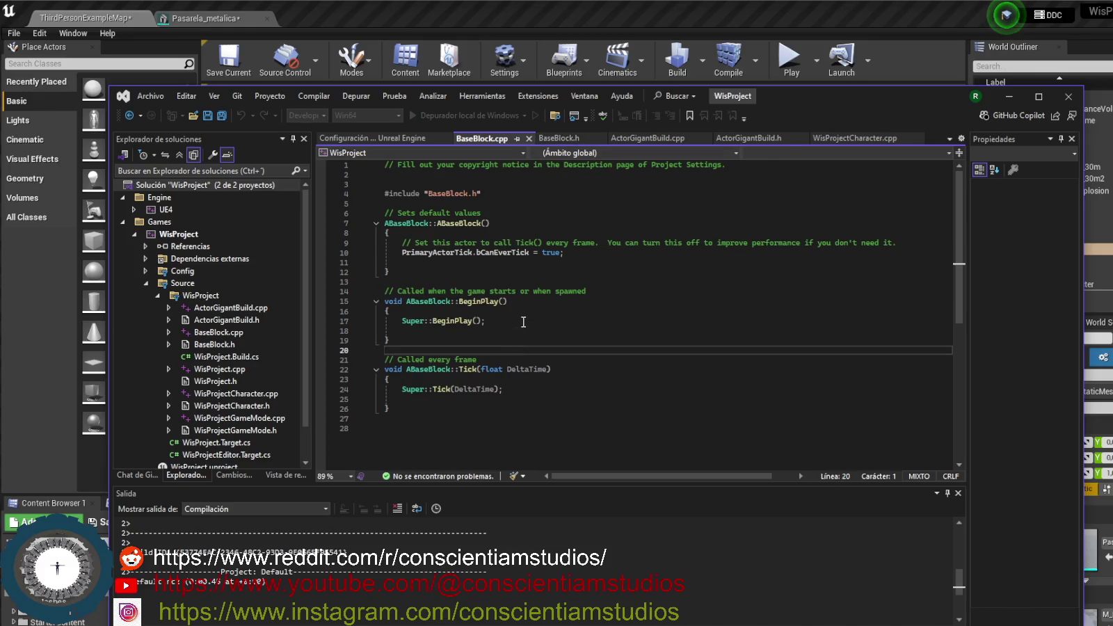